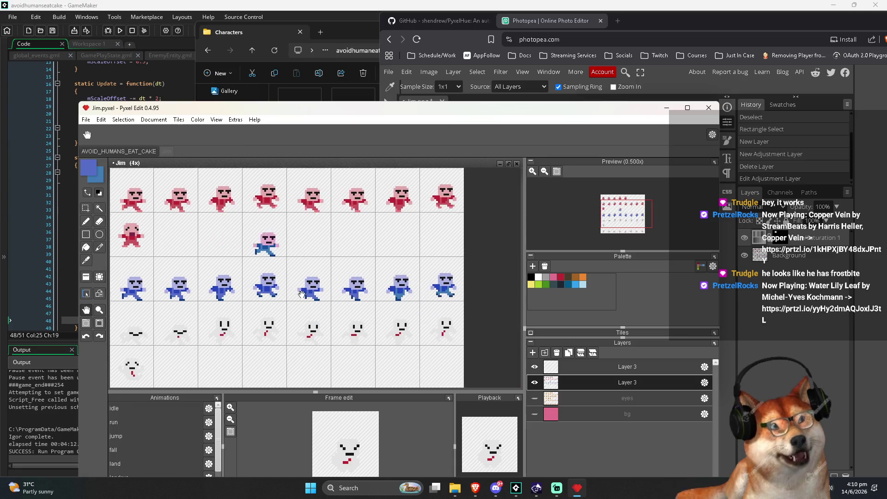
Step: Switch to the pencil, then sample the light blue from Jim's foot with Photopea's colour picker
drag(293, 328, 383, 285)
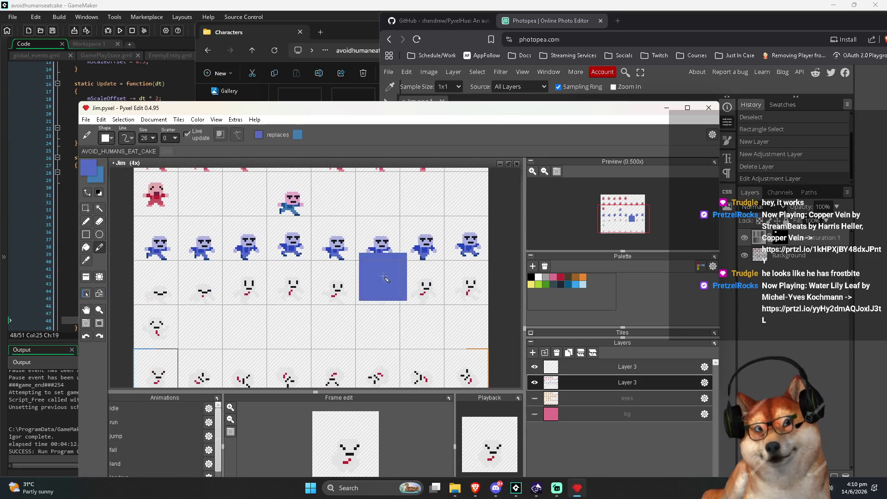
click(85, 221)
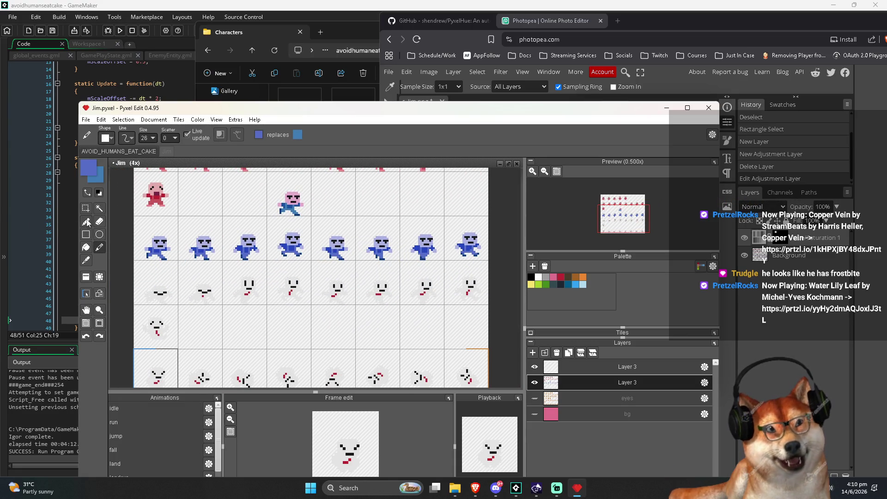
click(604, 64)
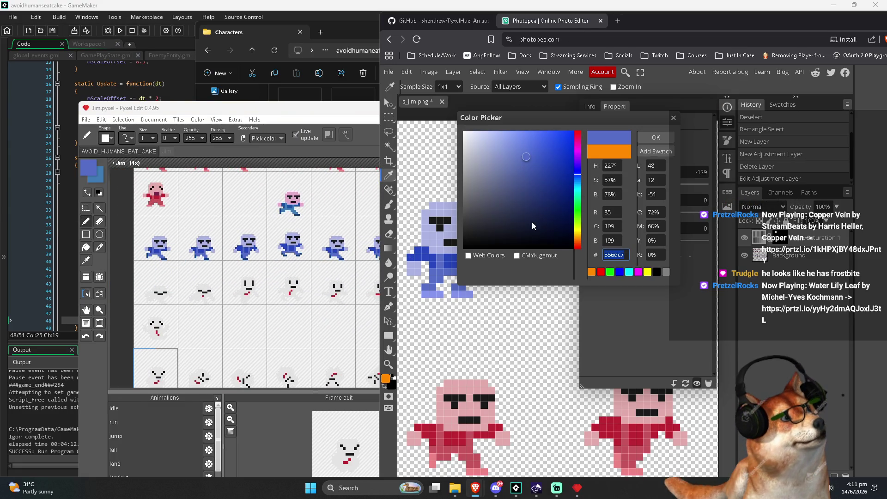
click(456, 294)
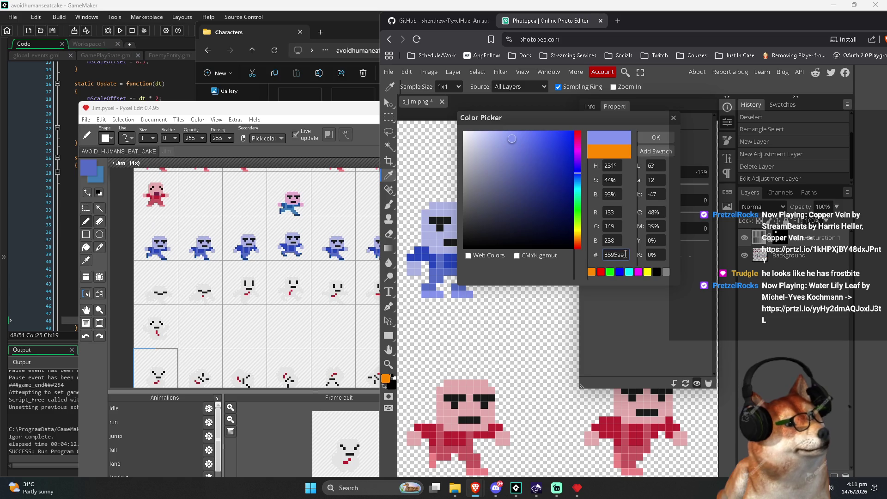
Step: Set Pyxel Edit's foreground colour to hex ff8595ee, then swap foreground and background colours
click(92, 172)
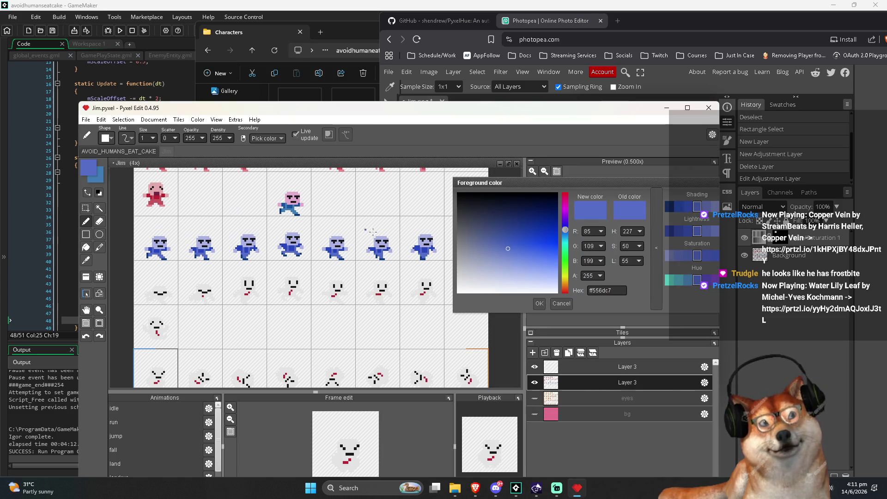
drag(612, 290, 600, 292)
text(8595ee)
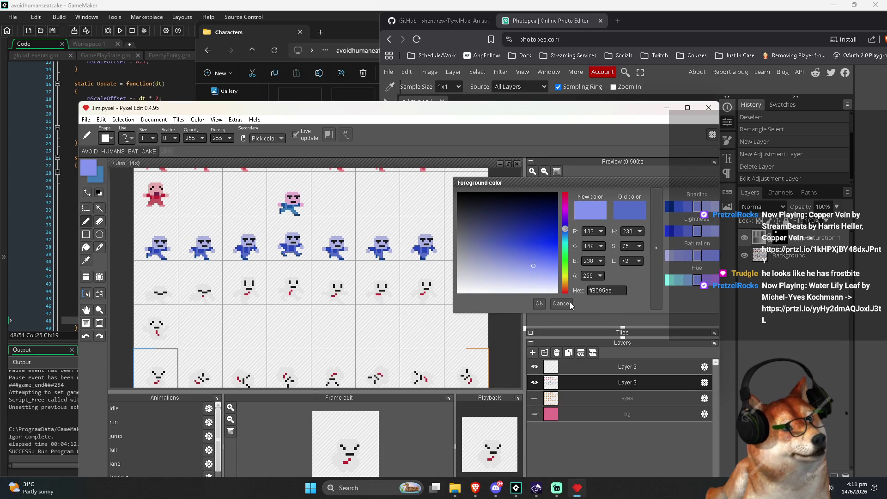
click(540, 303)
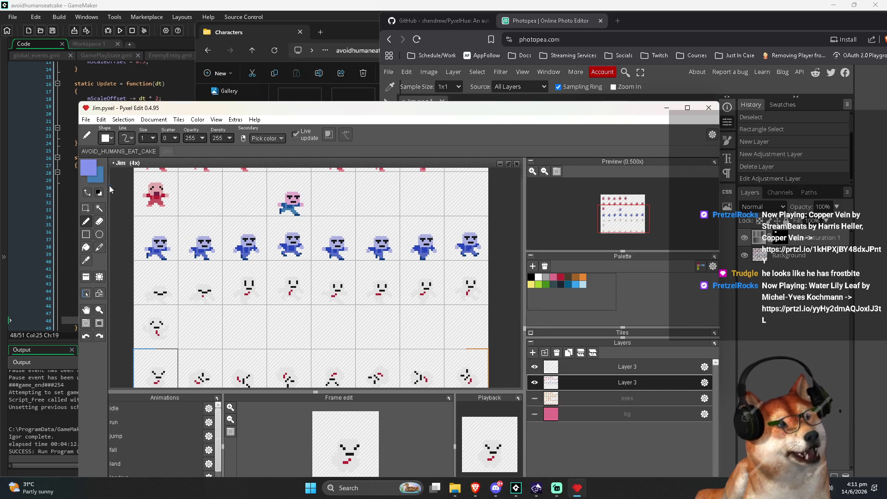
click(86, 193)
Step: Pick the dark navy from a Jim sprite pixel as the colour to replace
click(86, 247)
scroll(221, 262, up, 2)
scroll(204, 257, up, 4)
alt+click(150, 257)
click(87, 193)
Step: Paint over the blue Jim frames with the size-26 replace-colour pencil, swapping navy for light blue
click(98, 247)
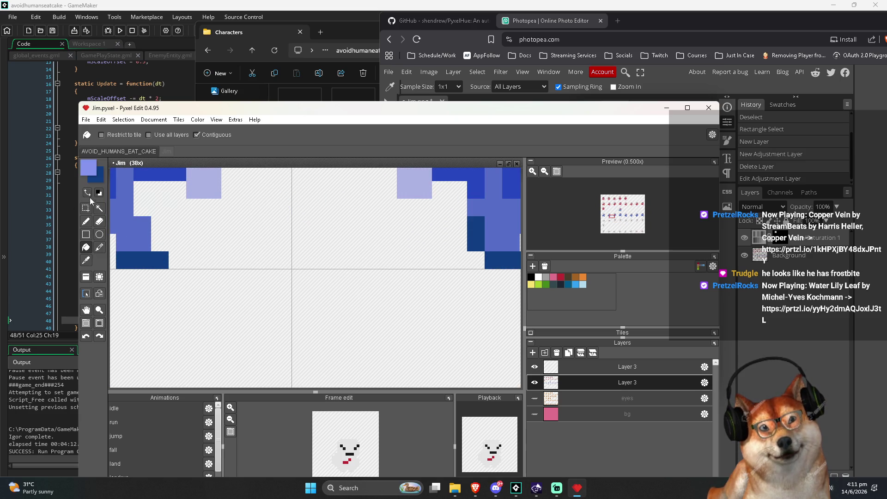
scroll(226, 275, down, 5)
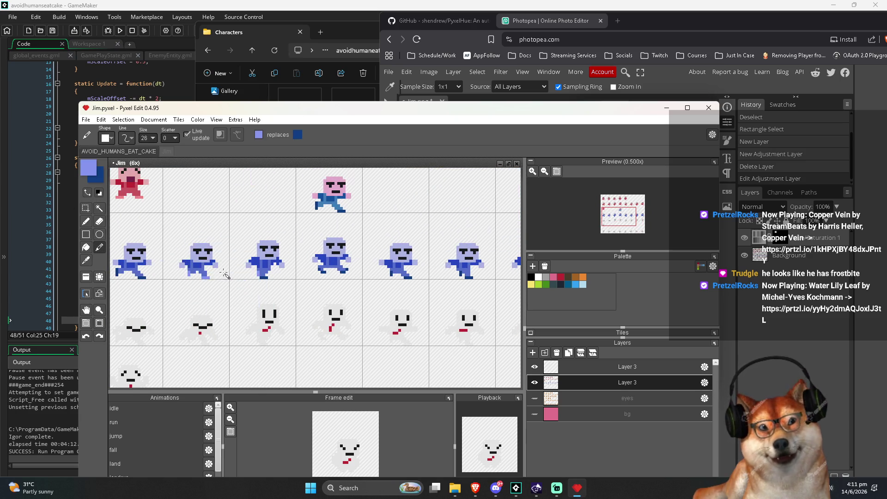
scroll(227, 274, down, 1)
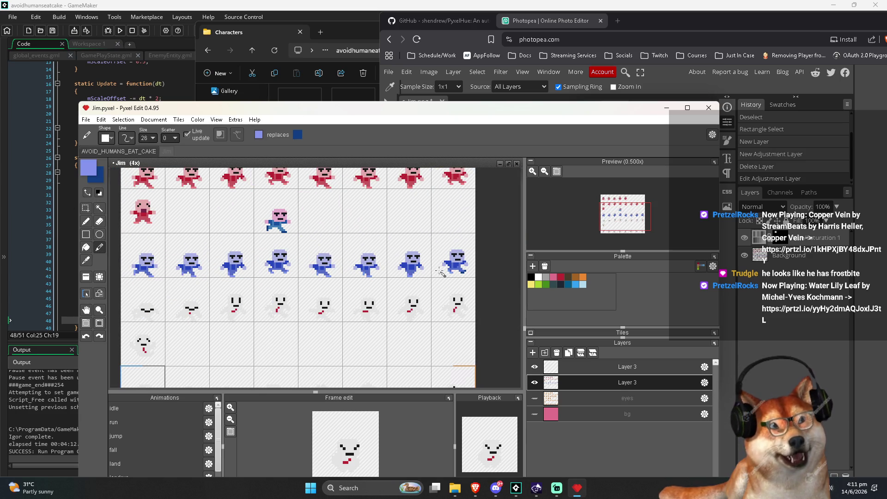
scroll(370, 317, down, 1)
scroll(351, 240, up, 1)
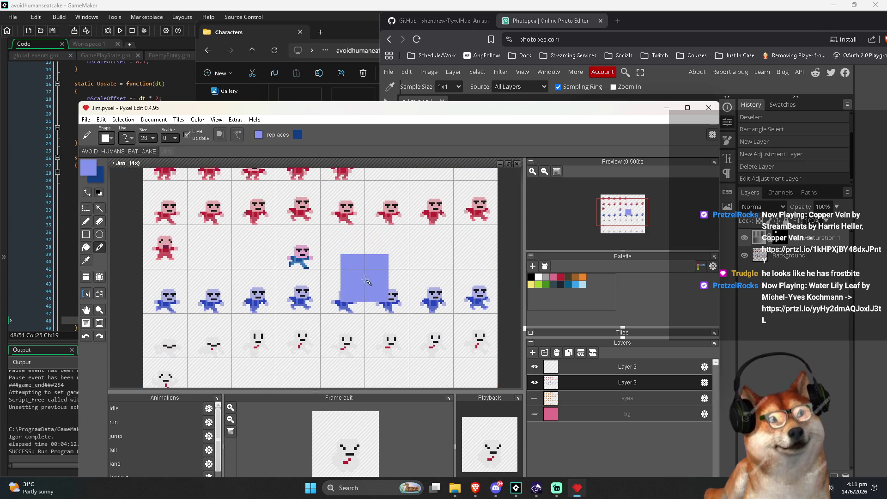
scroll(342, 342, down, 1)
Step: Save Jim.pyxel
key(ctrl+s)
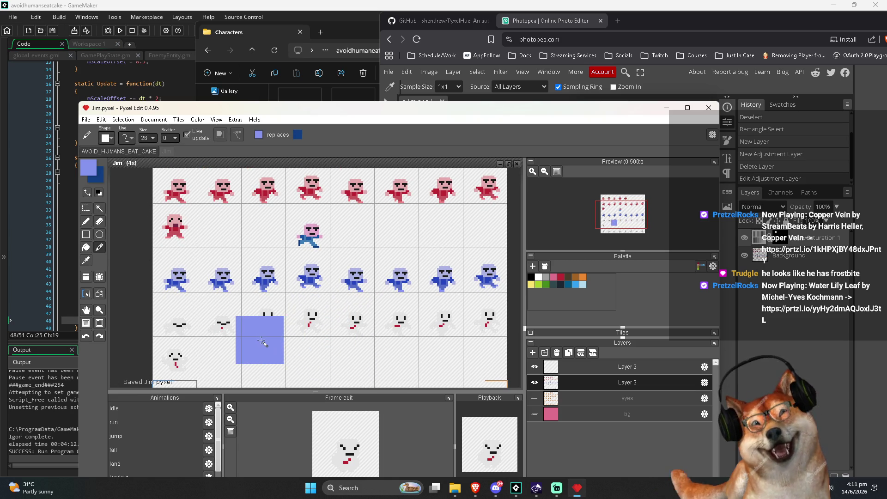
scroll(217, 323, down, 1)
scroll(180, 289, up, 3)
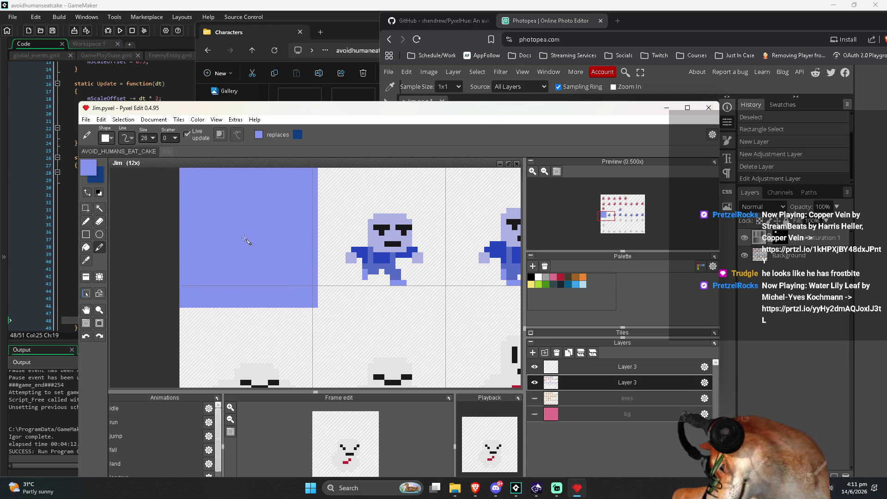
Step: Export Jim's sheet with Ctrl+E, overwriting s_Jim.png, then switch back to GameMaker
key(ctrl+e)
click(387, 358)
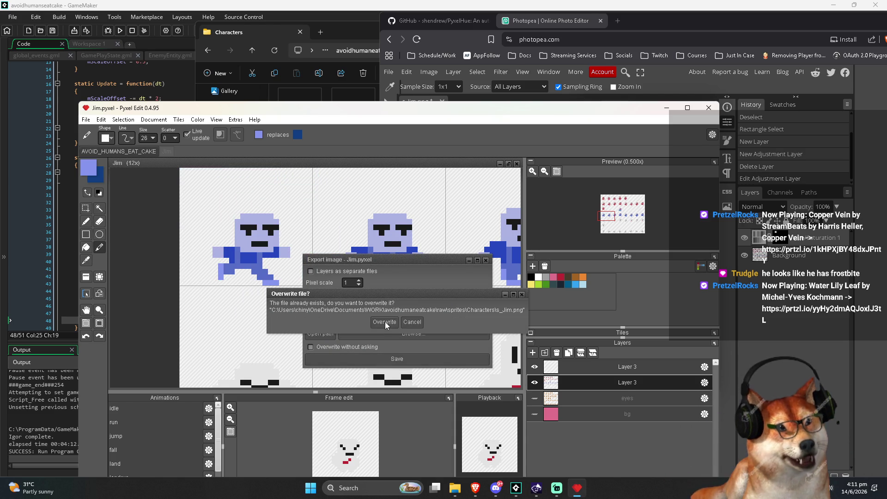
click(391, 327)
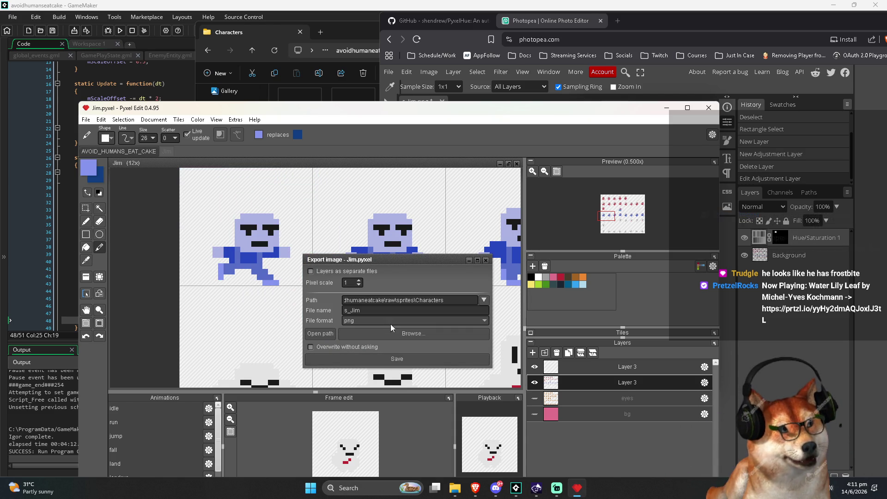
click(412, 363)
click(388, 327)
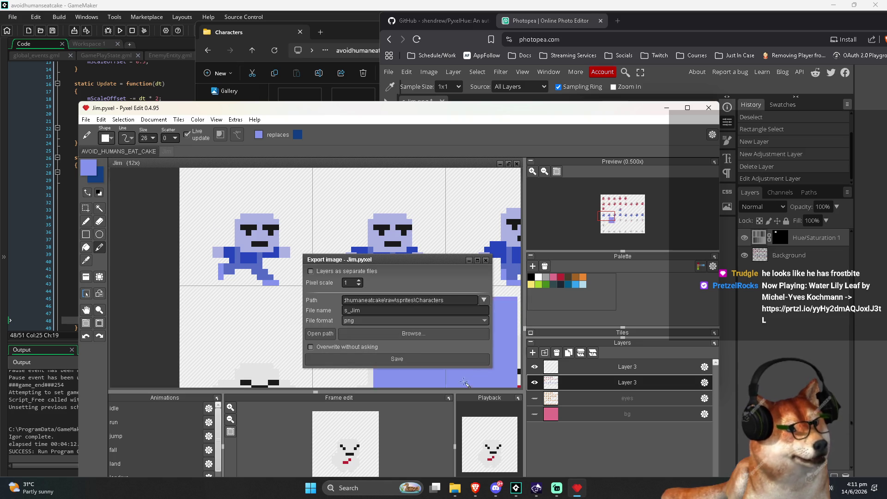
key(alt+Tab)
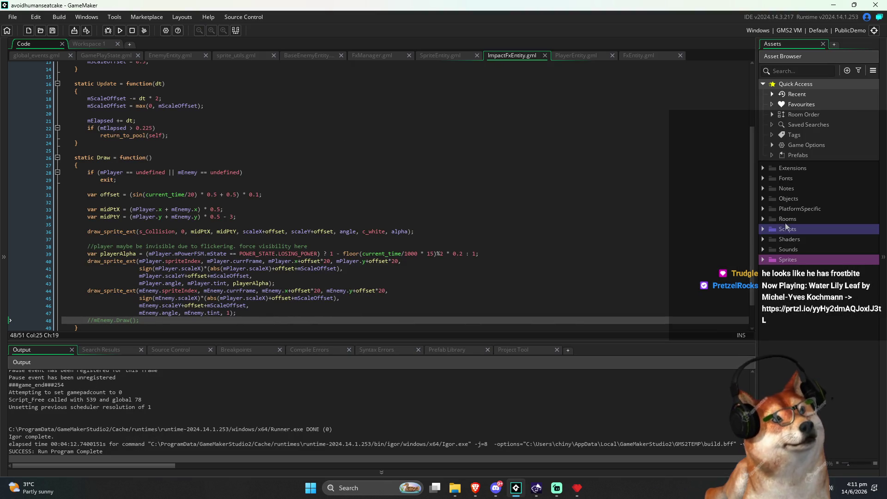
Step: Expand the Sprites folder and test-run the game, then close it
click(763, 259)
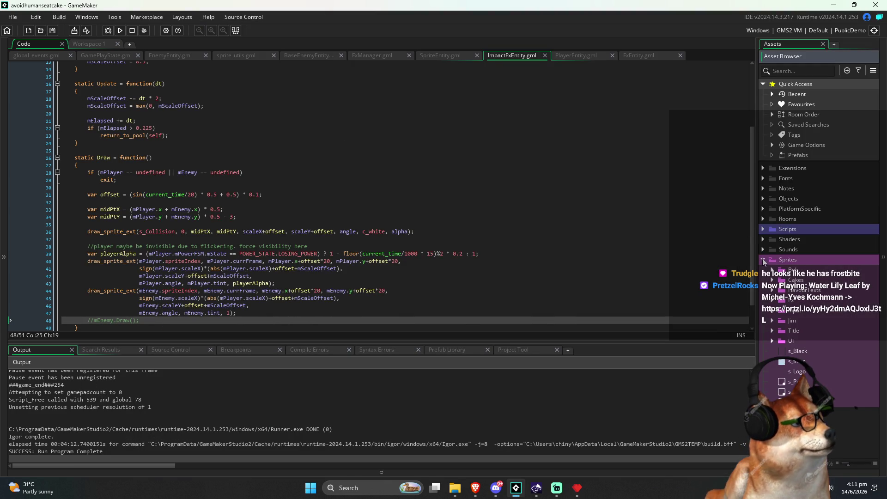
click(119, 30)
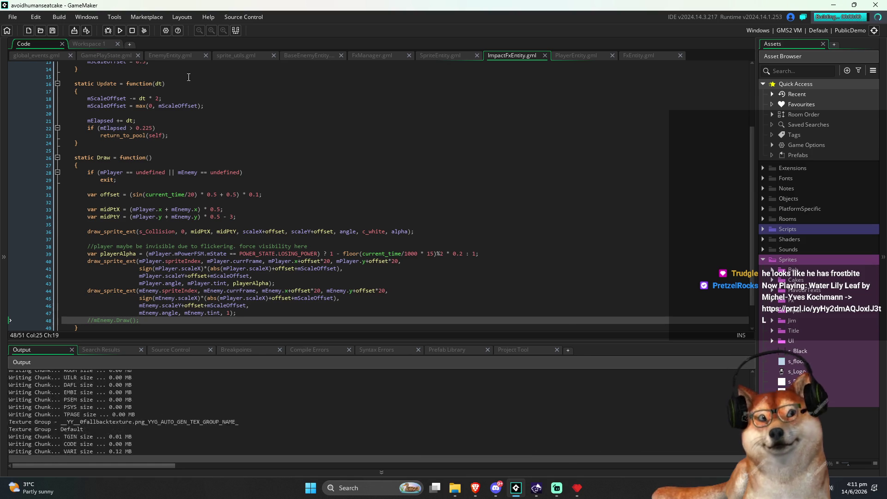
key(Escape)
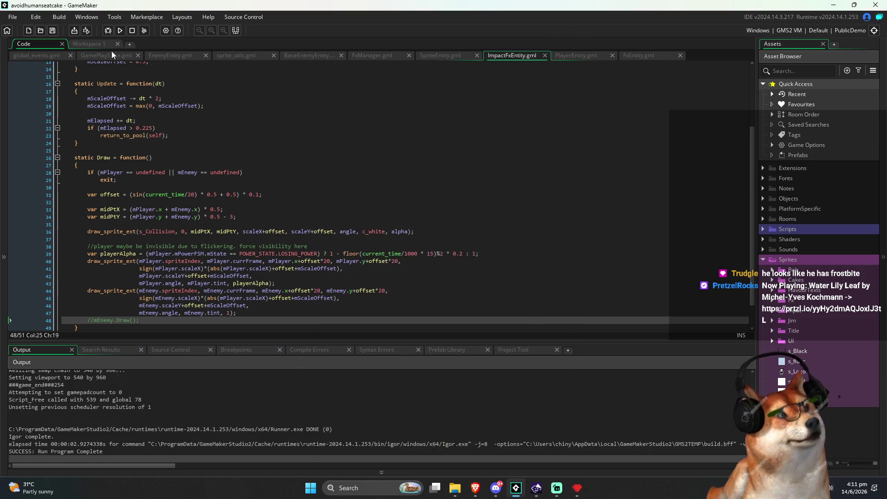
Step: In Workspace 1, find and open the macros script through the Ctrl+T search
click(104, 46)
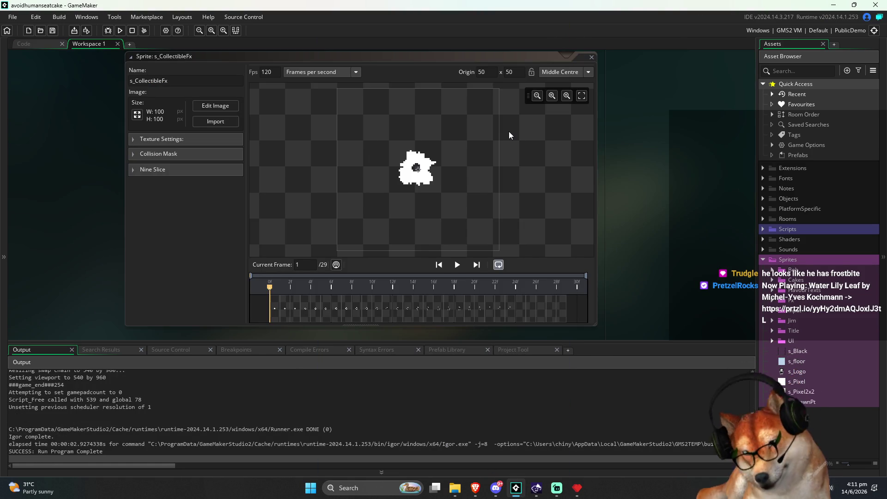
key(ctrl+t)
text(o)
key(Down)
key(Down)
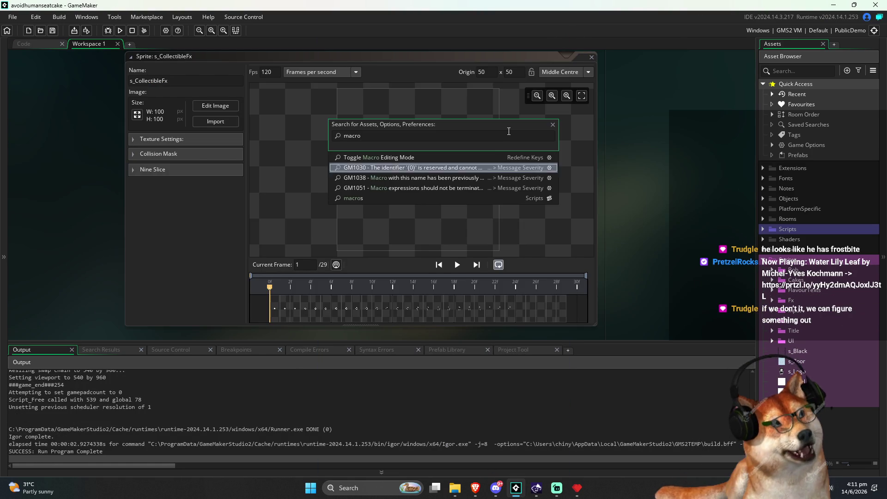
key(Return)
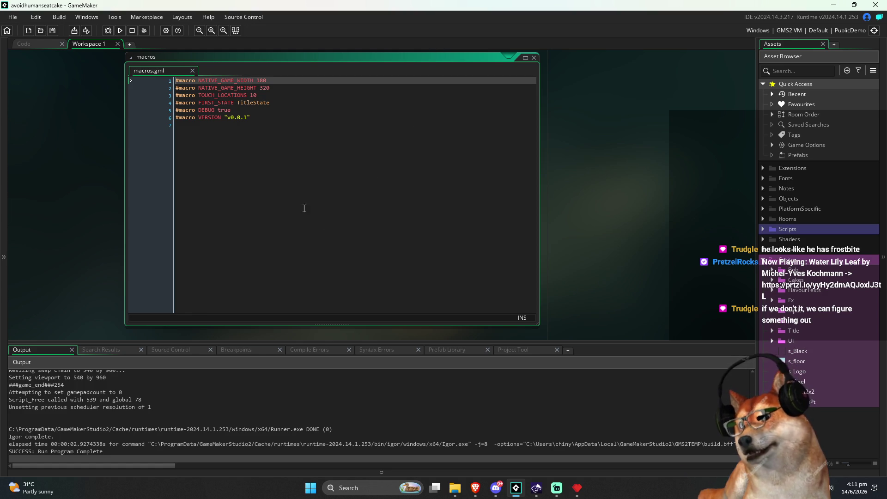
Step: Step through the VERSION and DEBUG lines of macros.gml, then run the game to its title screen
click(282, 119)
key(Up)
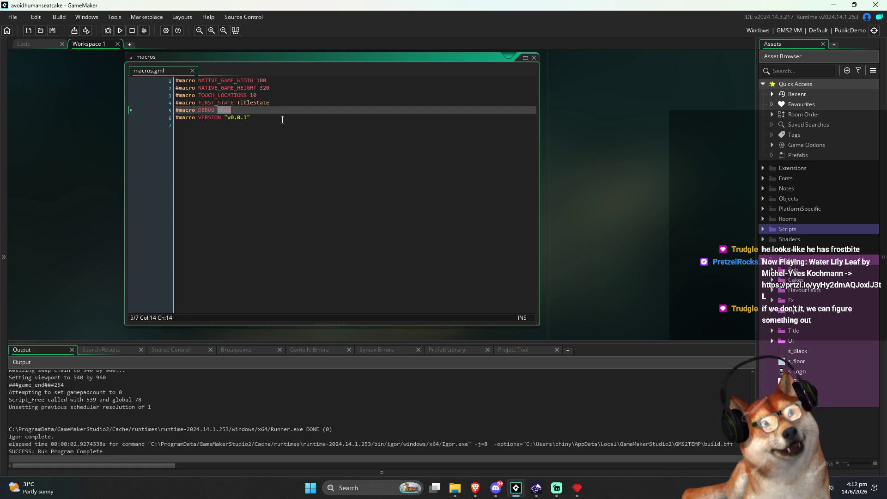
click(258, 170)
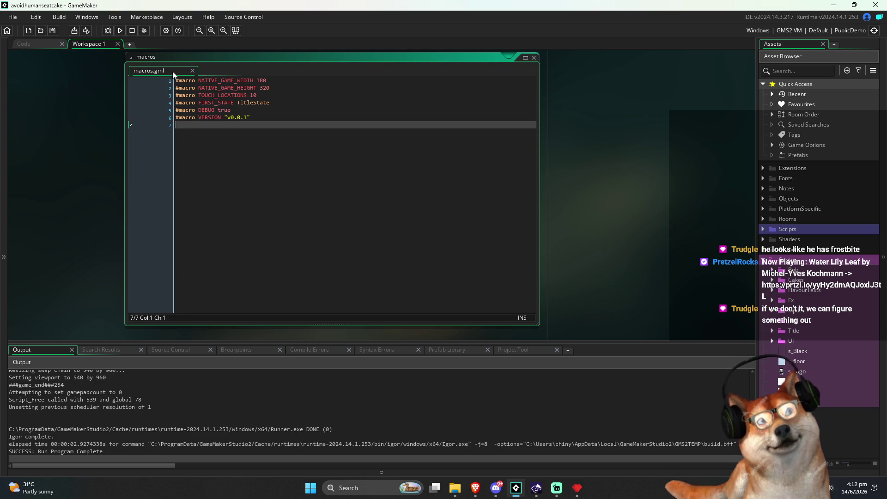
click(119, 31)
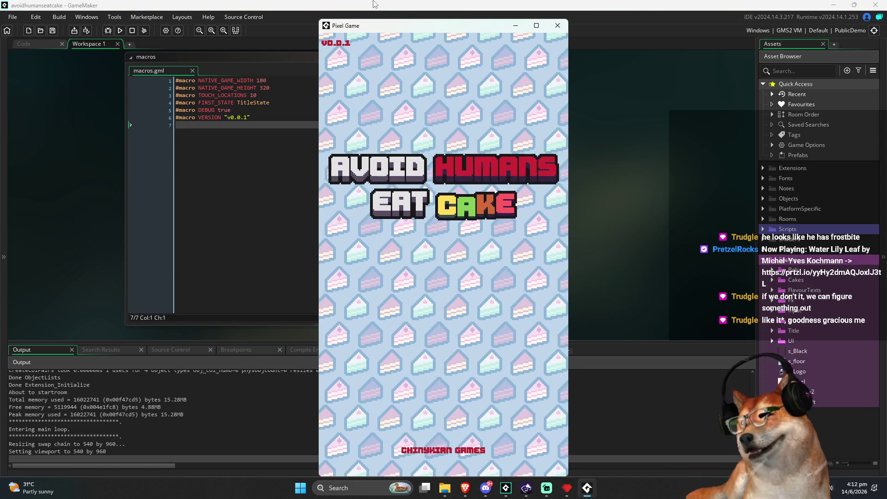
Step: Start gameplay and run the debug console command 'outline 24 24'
drag(394, 29, 368, 22)
click(384, 126)
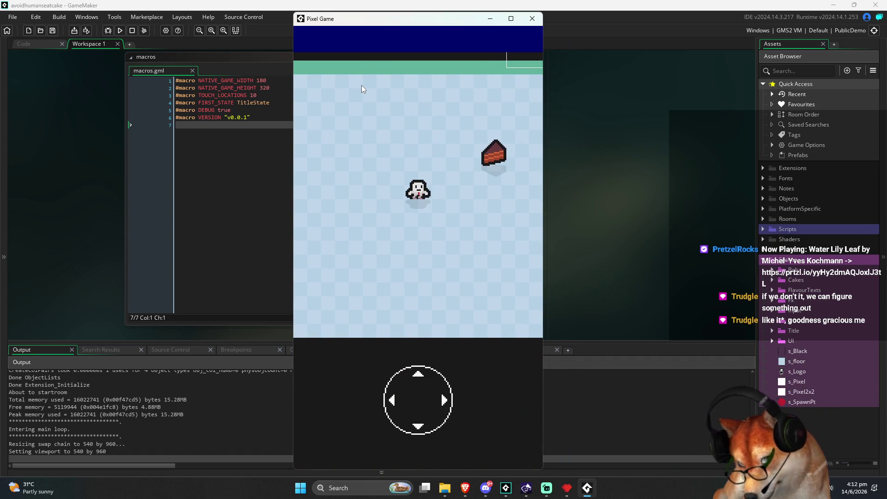
text(outline 24 24)
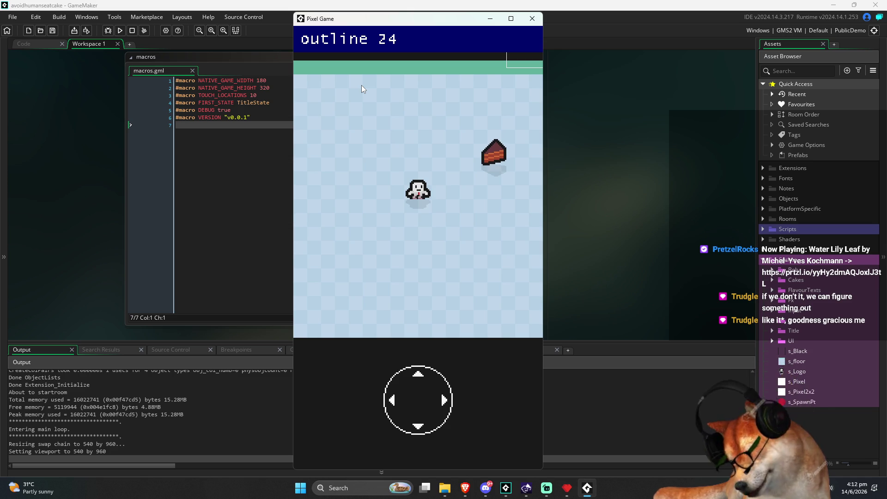
key(Return)
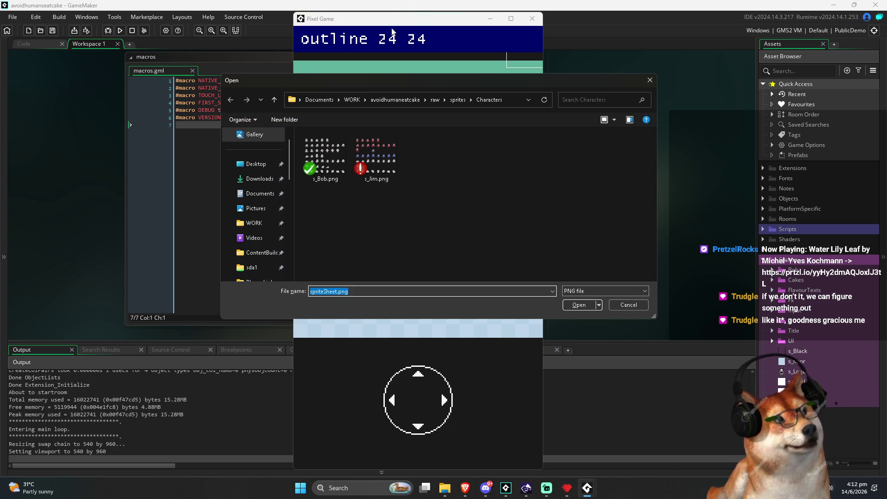
Step: Outline s_Jim.png, save the result over s_Jim.png, then close the game window
double_click(375, 150)
double_click(485, 164)
click(466, 243)
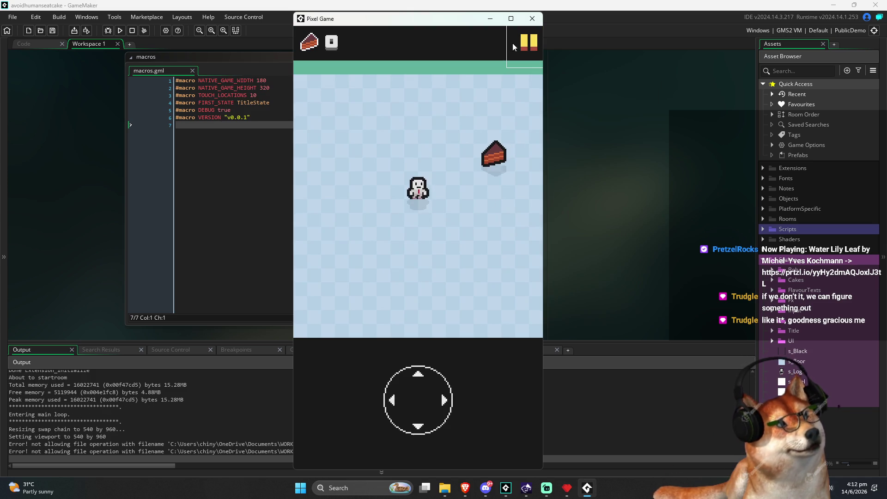
click(532, 20)
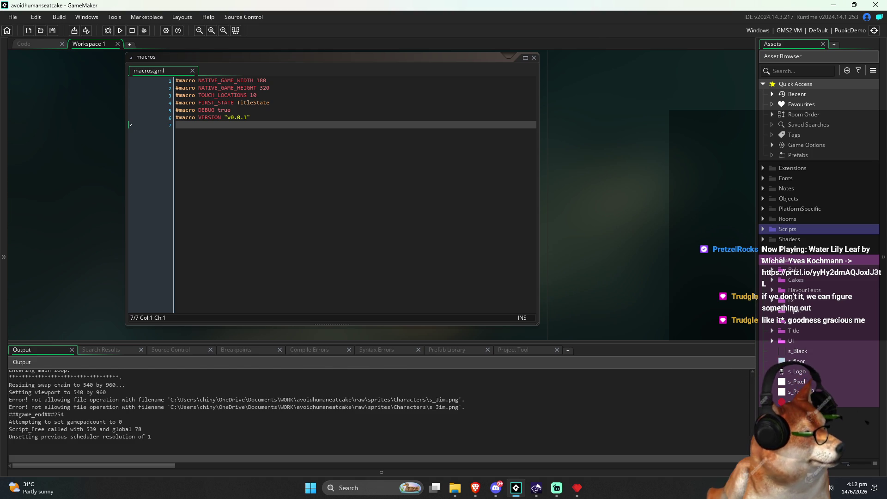
Step: Widen the asset browser and expand the Jim sprite folder to reach s_JimRun
drag(758, 292, 667, 295)
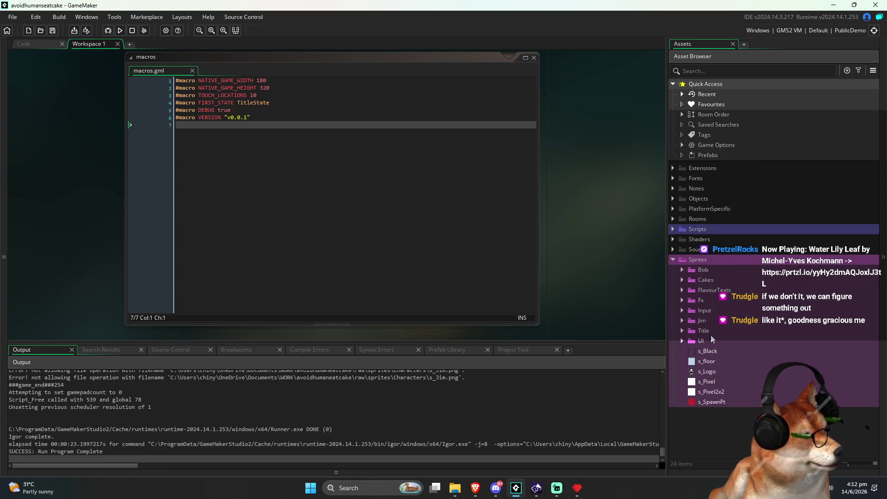
click(682, 321)
click(706, 319)
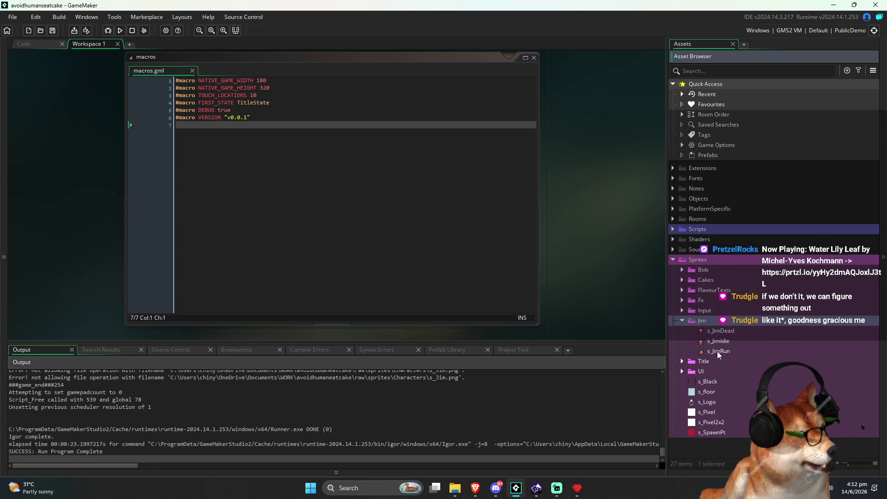
right_click(718, 352)
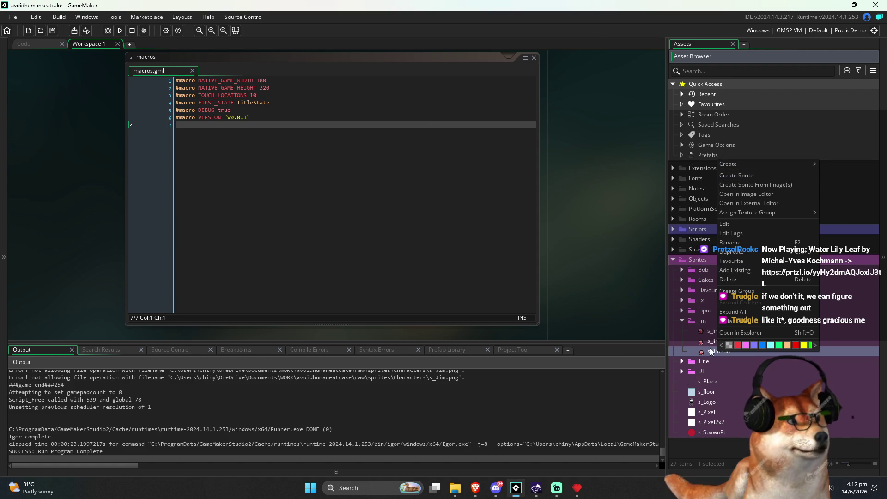
click(725, 359)
Step: Duplicate s_JimRun, rename the copy s_JimEscape, and open it in the sprite editor
right_click(721, 355)
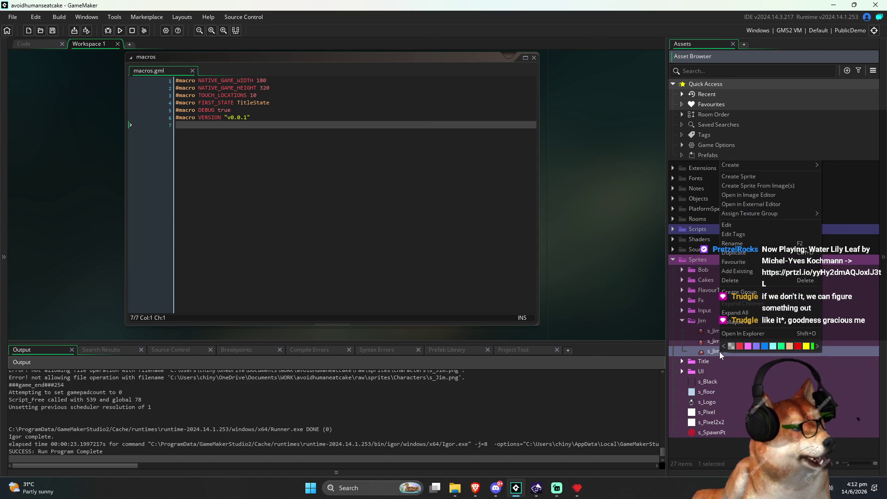
click(746, 258)
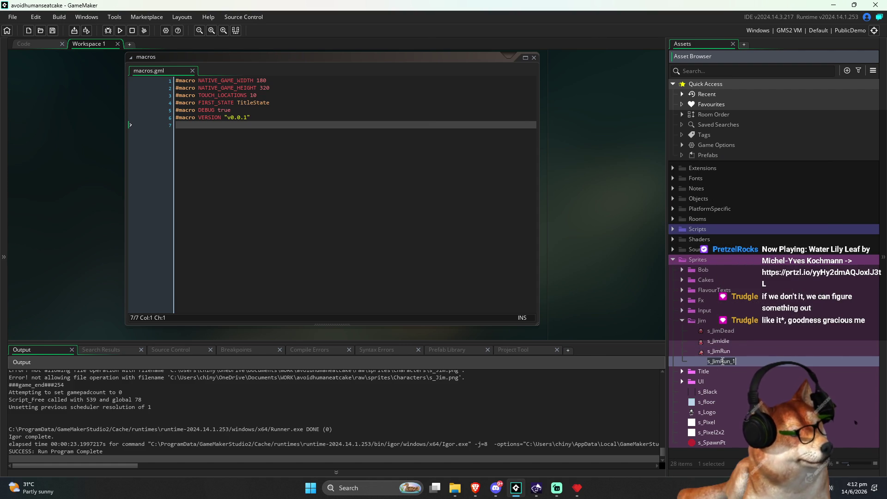
key(BackSpace)
key(BackSpace)
key(BackSpace)
text(Escape)
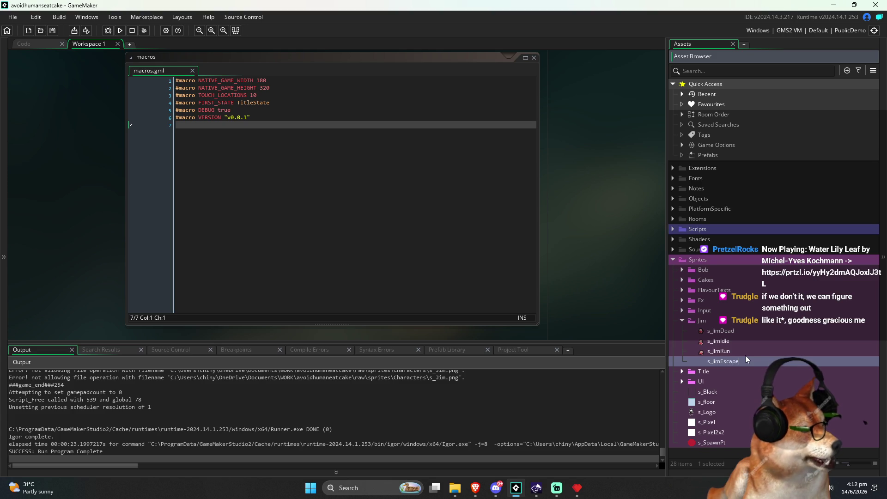
key(Return)
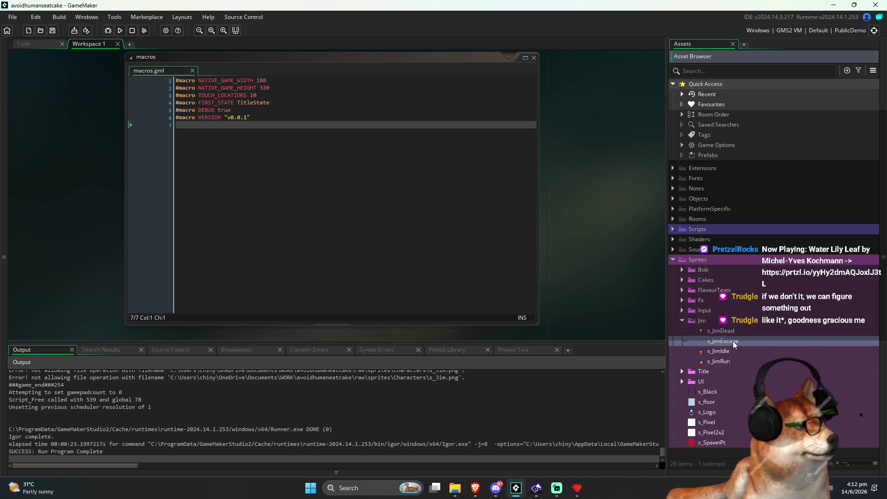
double_click(734, 342)
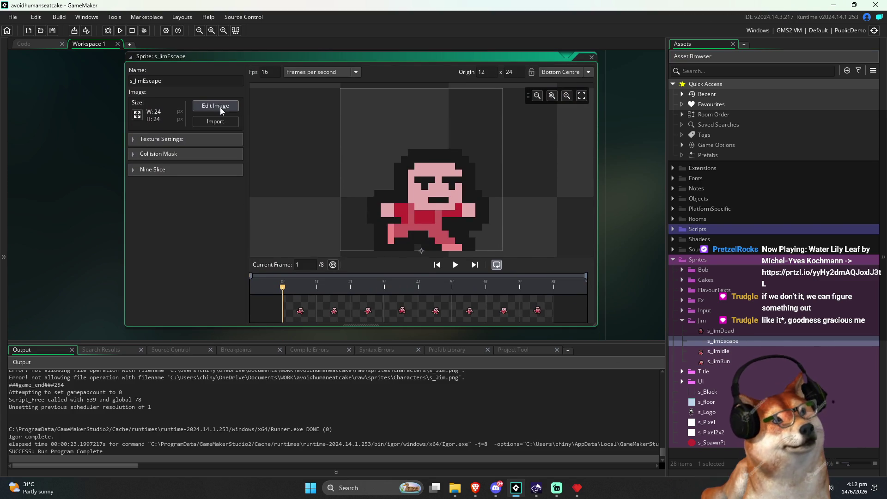
Step: Open s_JimEscape in the image editor and import the sprite sheet as a strip
click(215, 106)
key(ctrl+i)
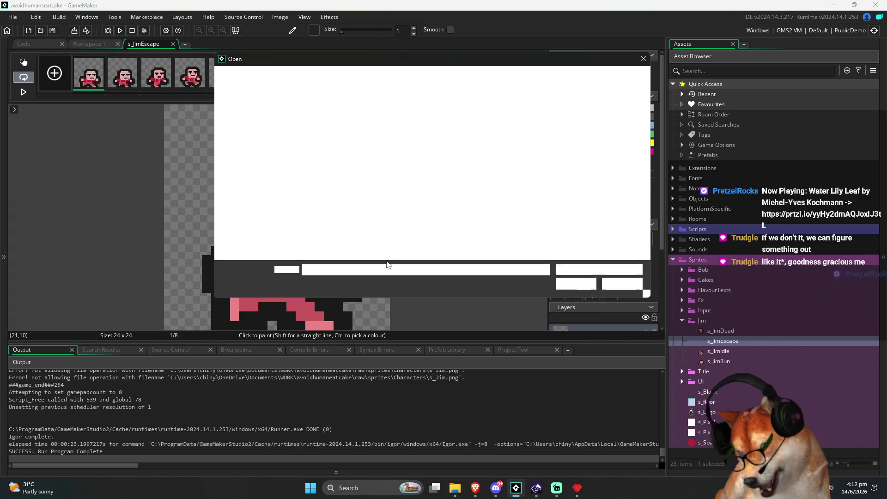
click(370, 138)
double_click(372, 143)
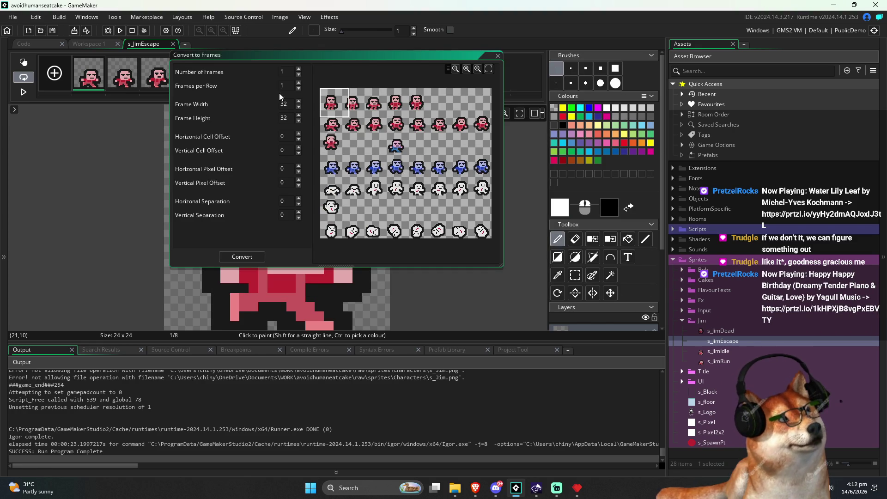
Step: Convert the strip at 24×24, 8 frames per row, vertical cell offset 3, replacing the existing frames
text(24)
key(Tab)
text(24)
key(shift+Tab)
key(shift+Tab)
key(shift+Tab)
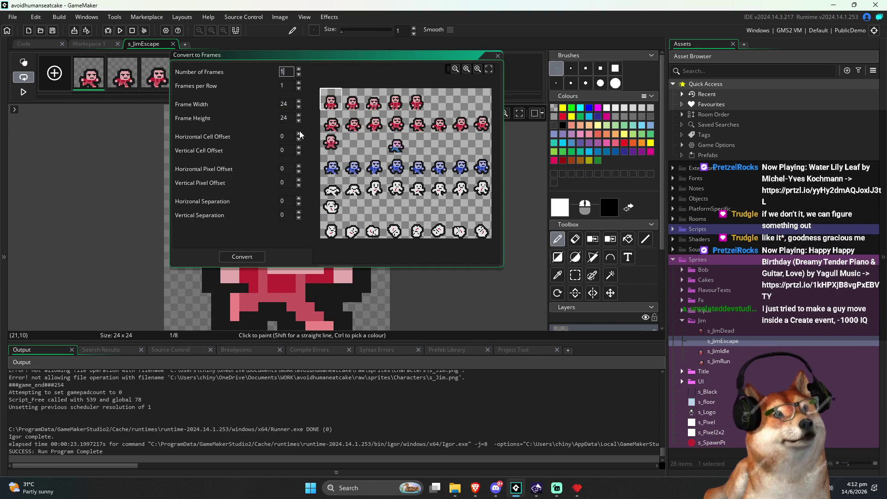
text(8)
key(Tab)
text(8)
key(Tab)
key(Tab)
key(Tab)
key(Tab)
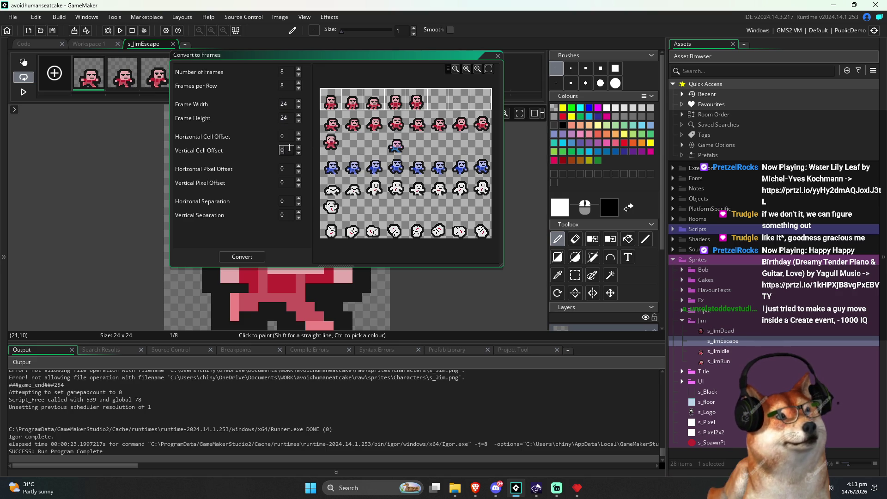
text(2)
key(BackSpace)
text(3)
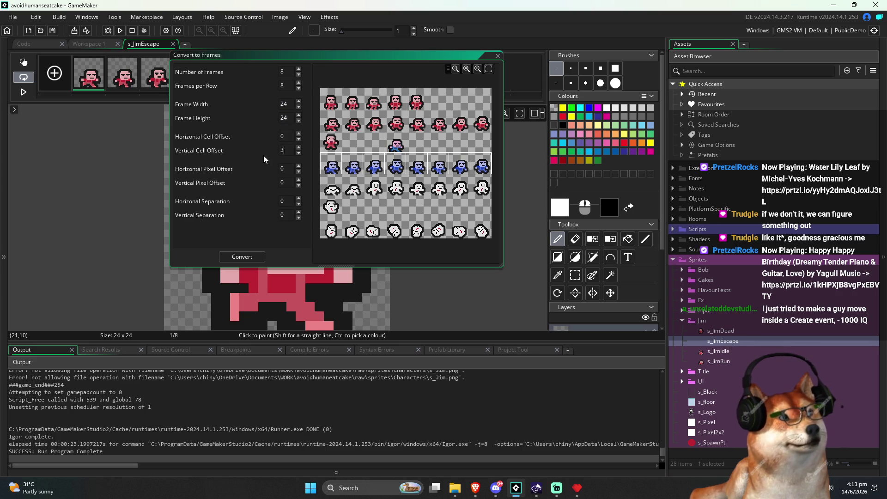
click(255, 258)
click(374, 208)
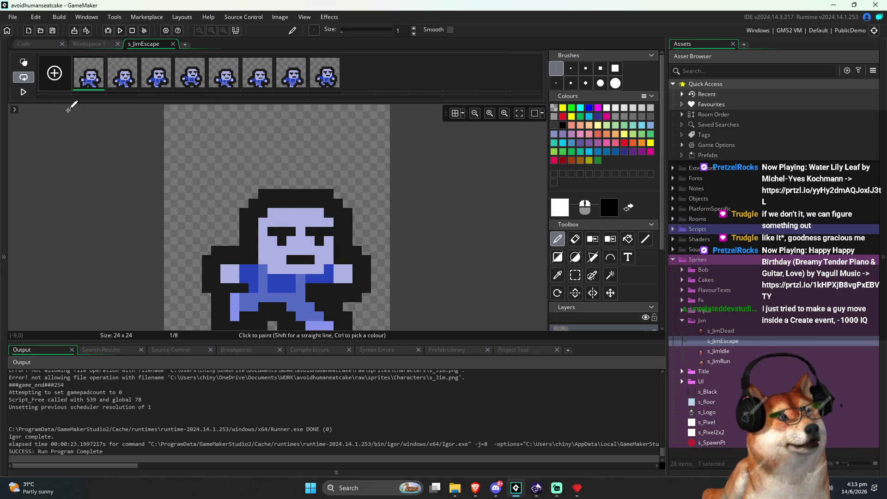
Step: Play and pause the s_JimEscape animation preview, then go back to Workspace 1
click(28, 95)
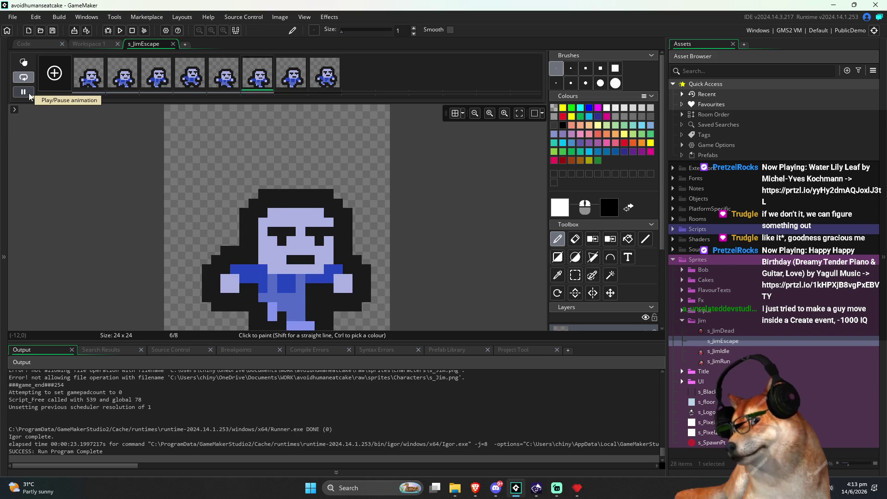
click(30, 94)
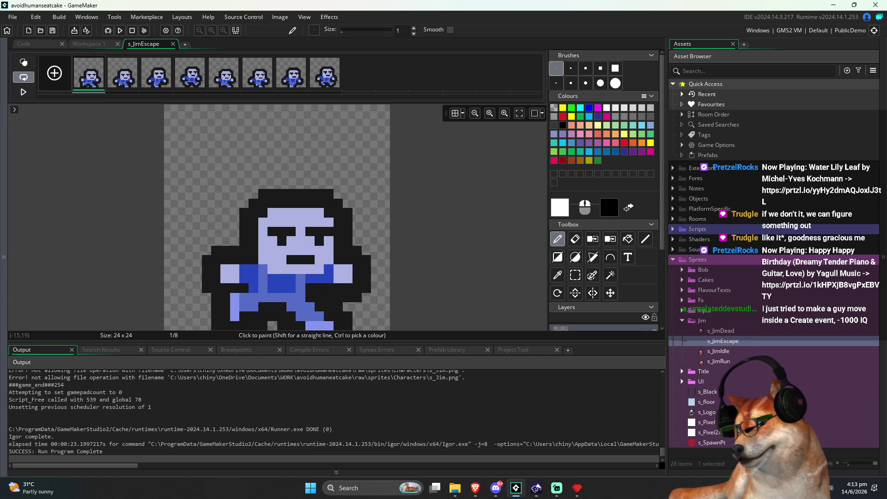
drag(420, 261, 434, 231)
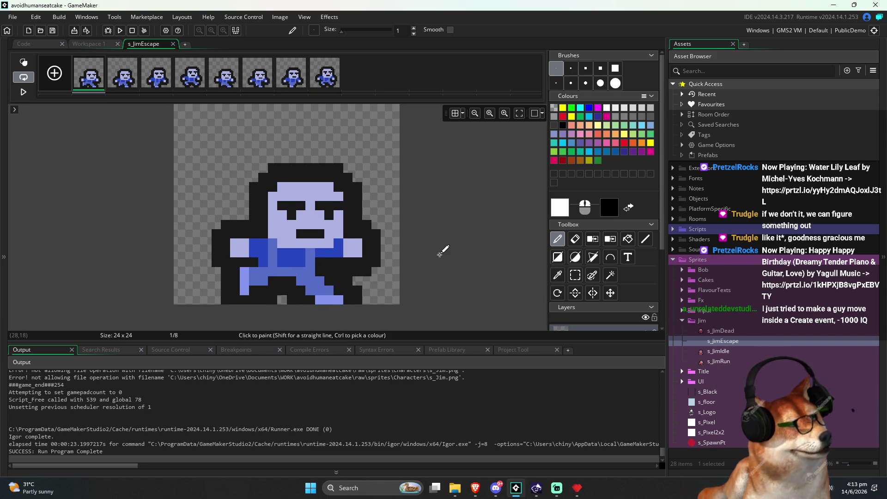
click(94, 45)
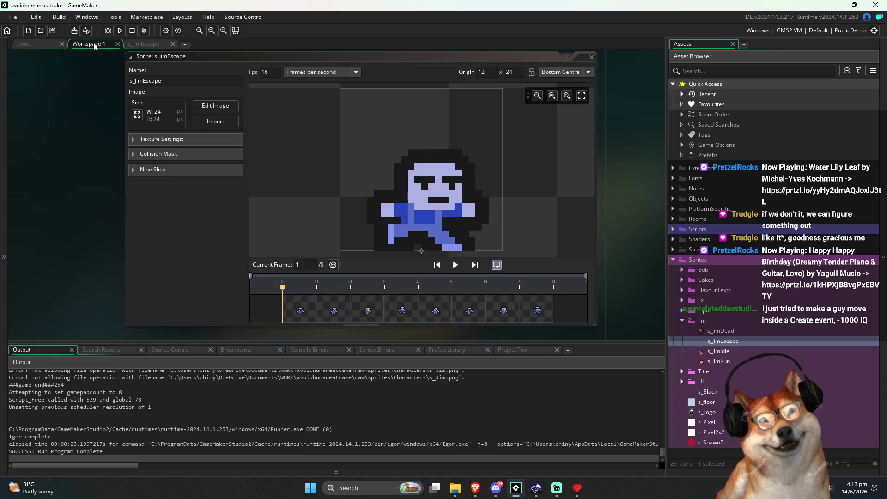
drag(89, 215, 90, 200)
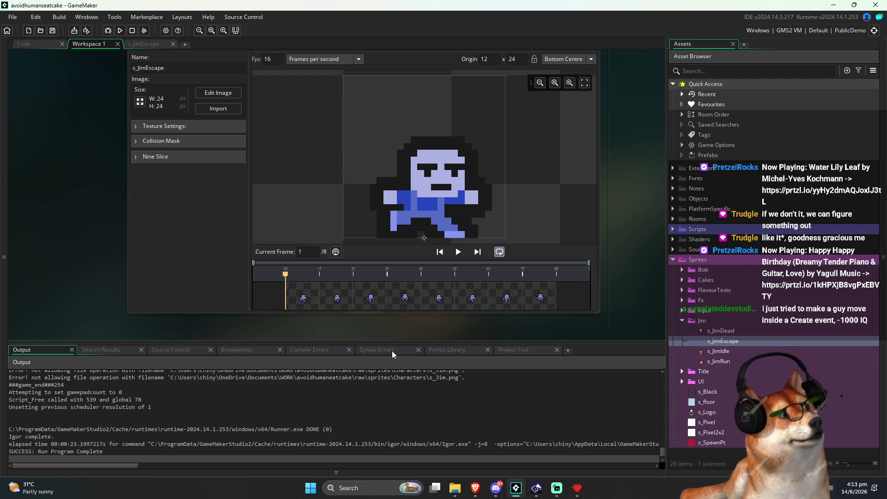
click(731, 345)
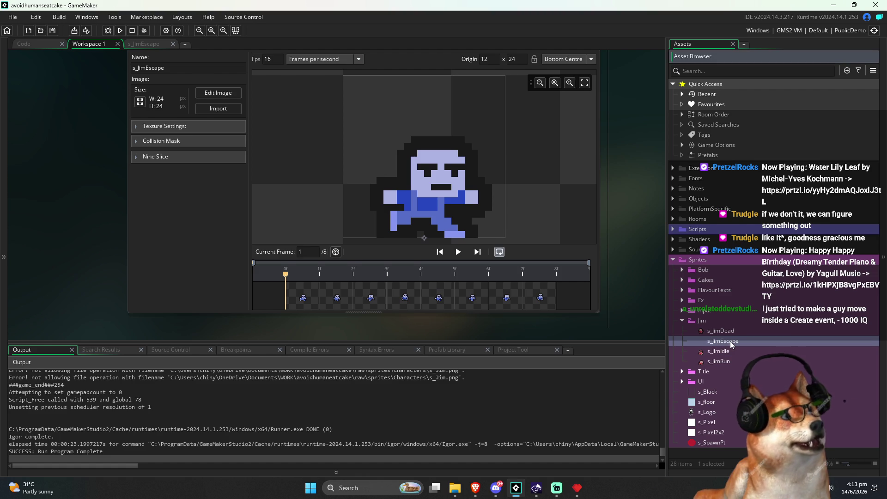
double_click(730, 345)
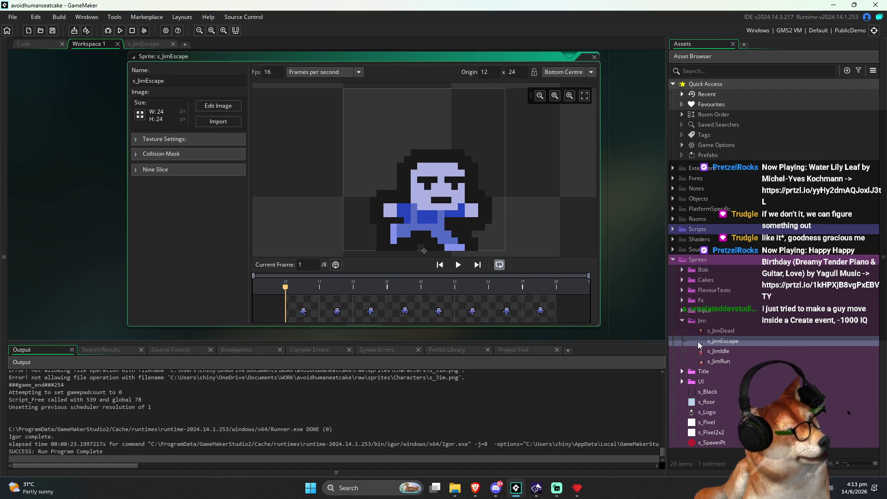
double_click(721, 330)
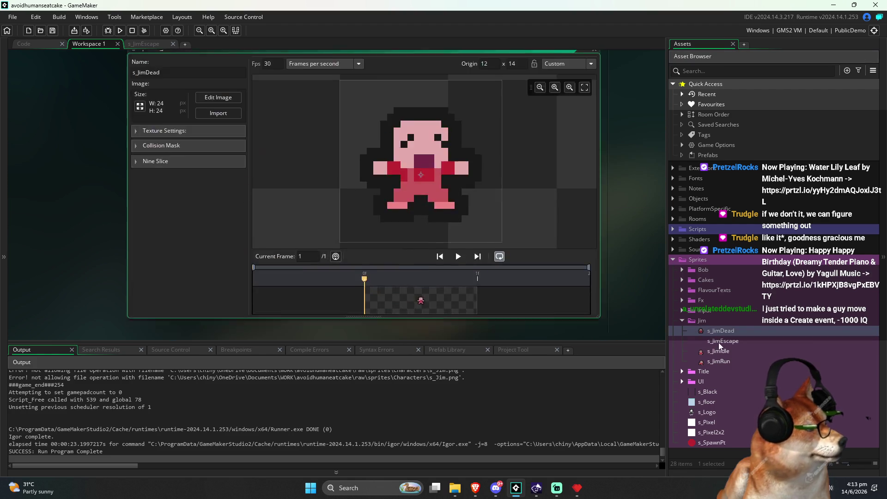
double_click(718, 342)
right_click(699, 344)
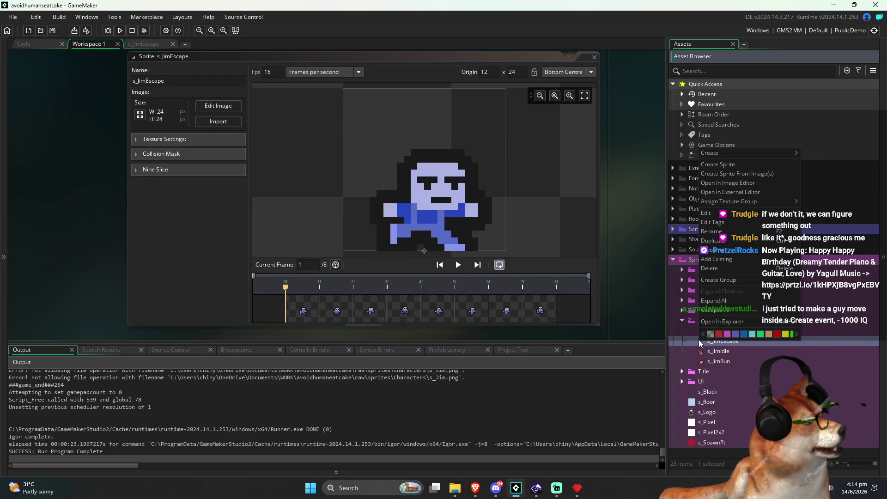
key(Escape)
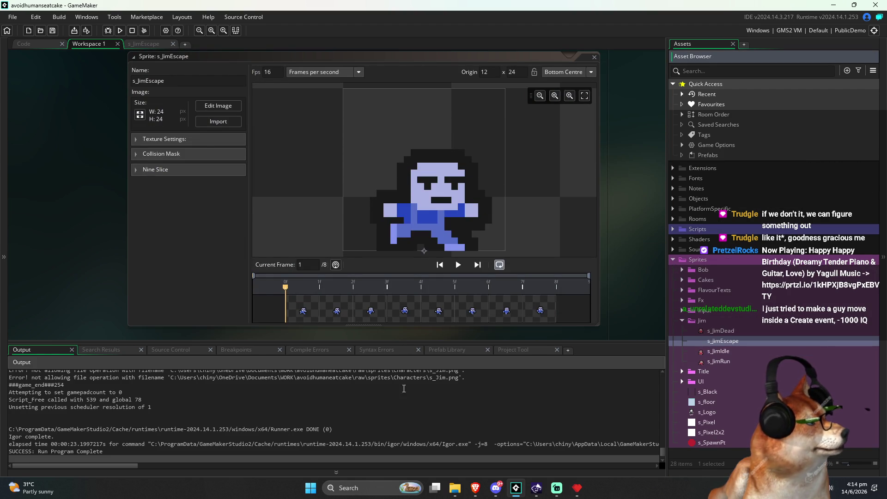
click(458, 264)
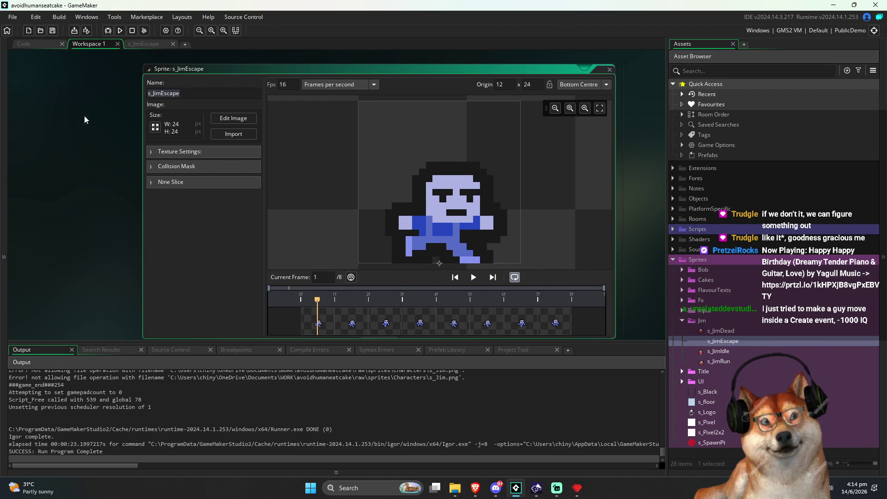
Step: Open EnemyEntity.gml and scroll through its state code around the s_JimIdle animation call
click(46, 45)
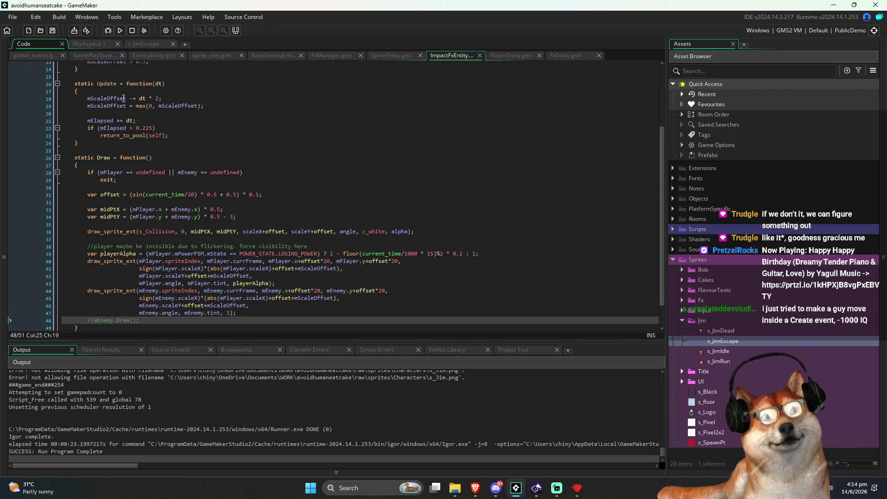
click(156, 56)
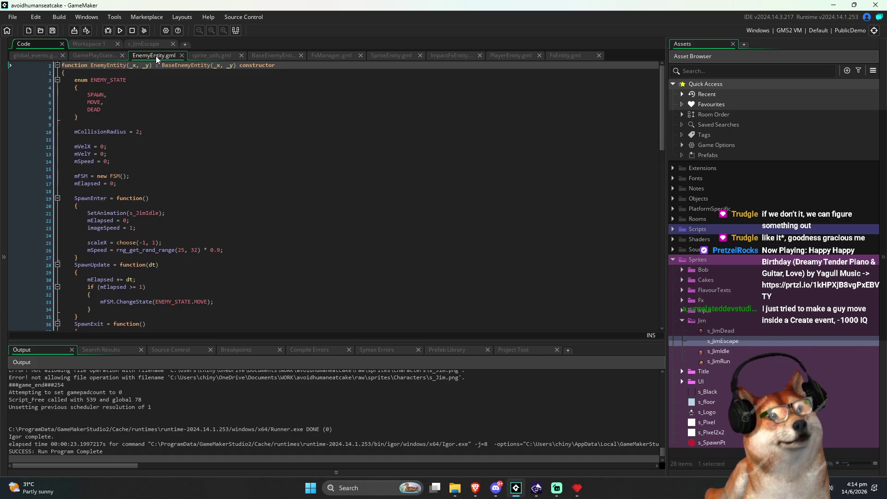
click(260, 204)
click(223, 214)
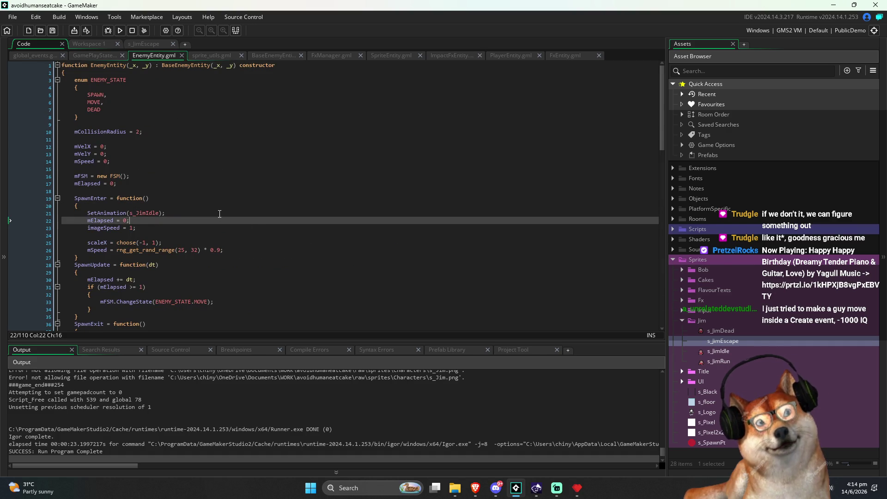
scroll(663, 129, down, 3)
drag(664, 125, 658, 225)
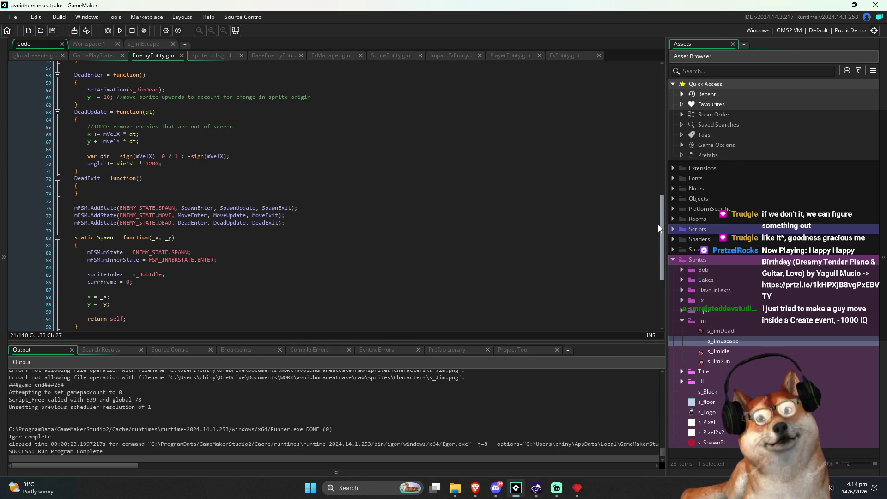
drag(657, 225, 652, 248)
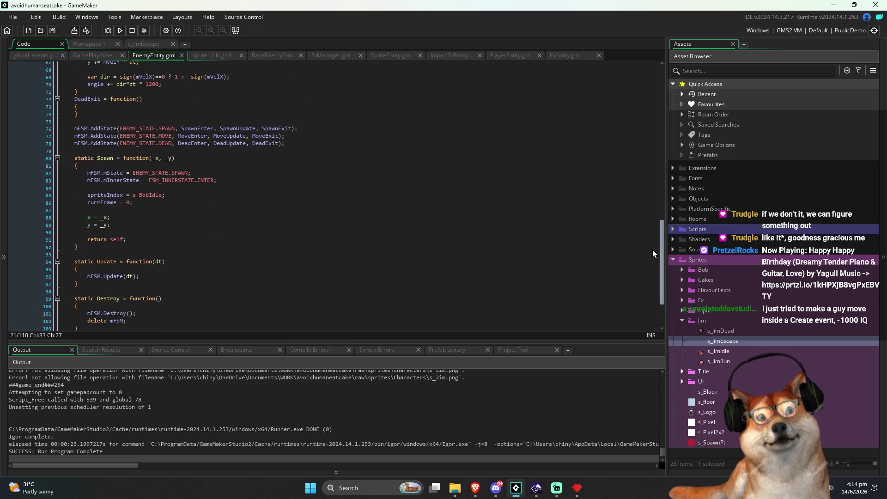
scroll(652, 249, down, 2)
scroll(647, 260, up, 5)
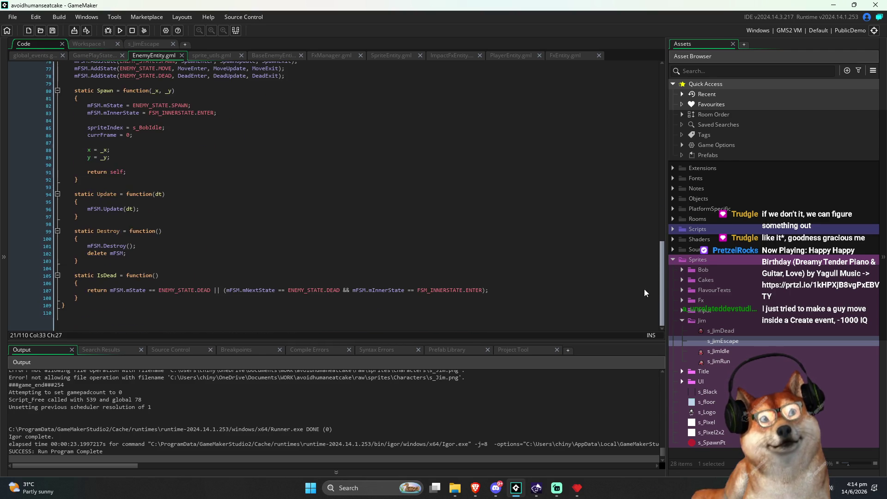
drag(646, 229, 641, 132)
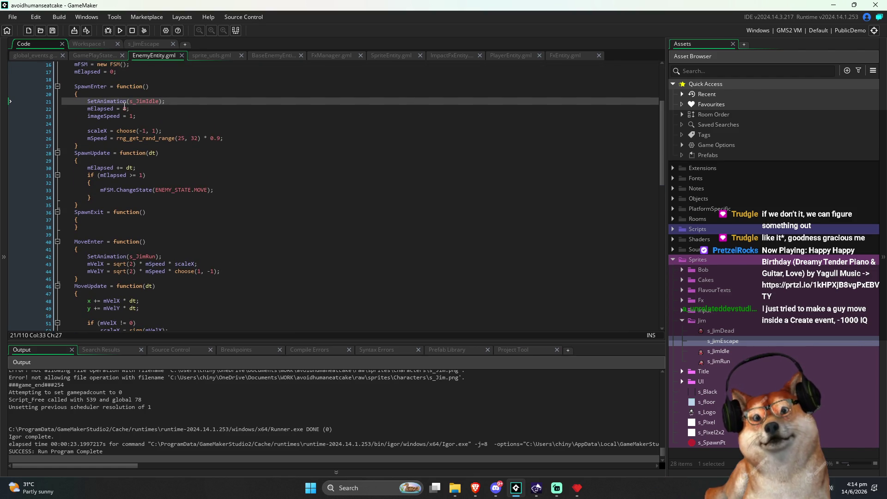
Step: Select the s_JimIdle call on line 21 and the s_JimRun call, then bring up GamePlayState.gml
drag(182, 102, 102, 100)
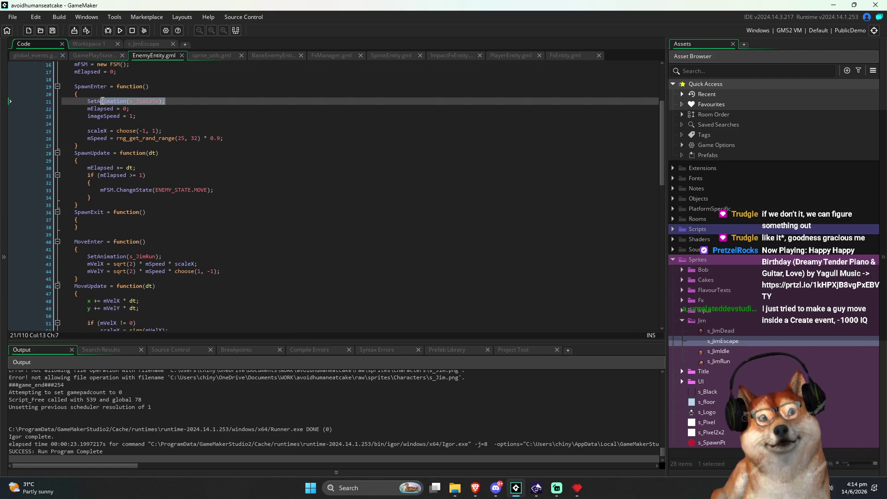
scroll(139, 175, down, 3)
drag(162, 201, 82, 199)
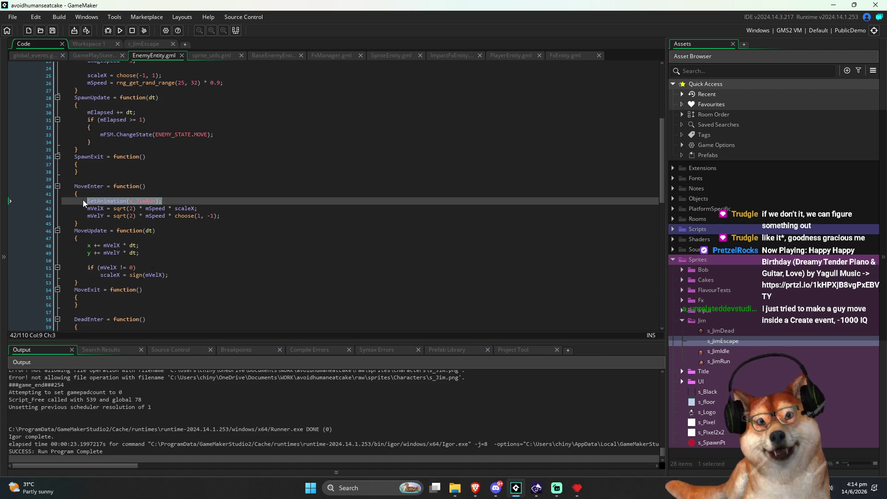
click(190, 200)
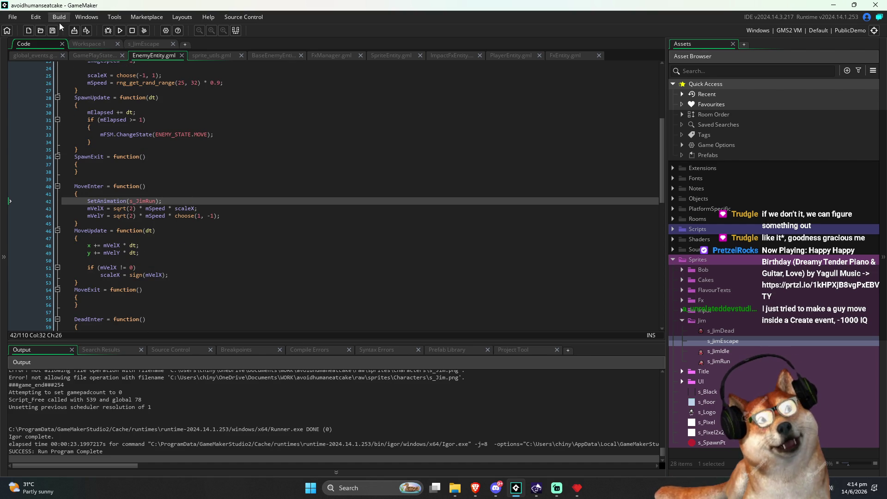
click(98, 57)
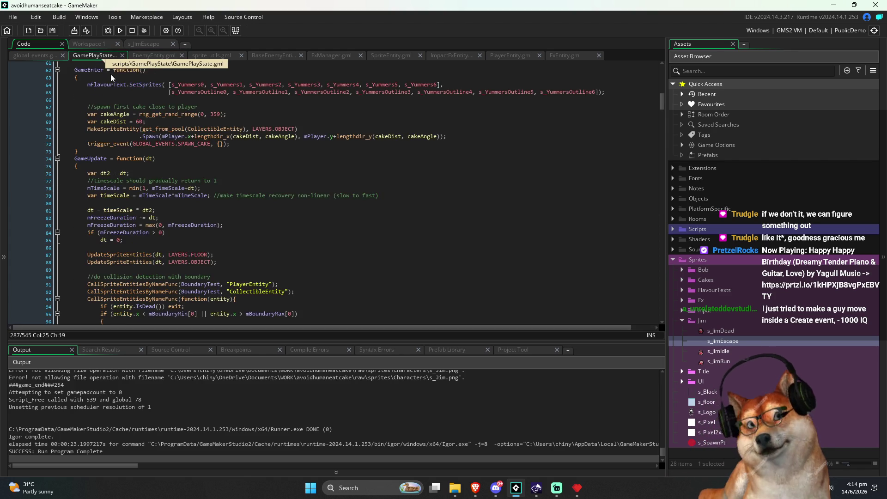
Step: Scroll through GamePlayState's update and draw code that skips dead enemies, then switch to BaseEnemyEntity
scroll(385, 216, down, 15)
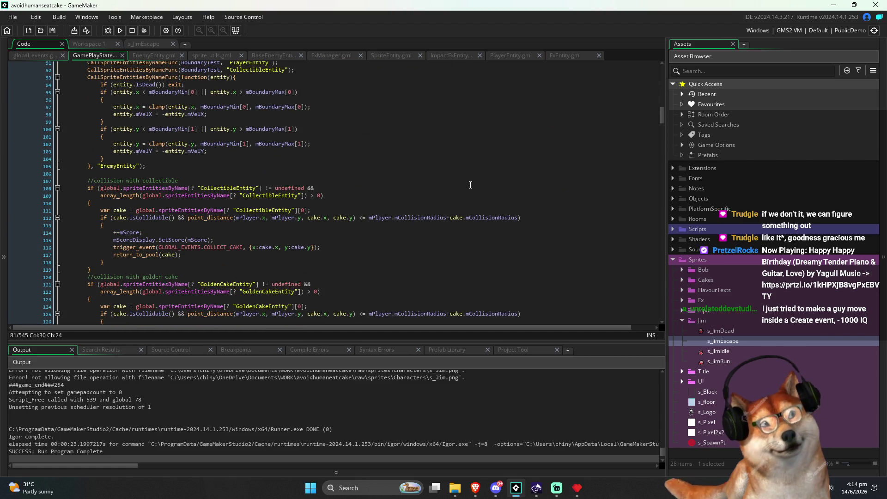
scroll(470, 185, down, 8)
drag(662, 119, 652, 289)
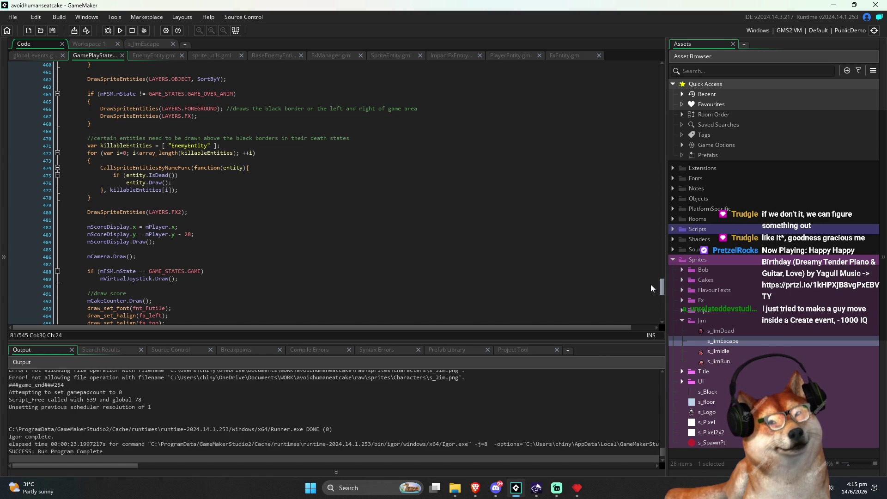
scroll(655, 309, down, 15)
scroll(656, 298, up, 10)
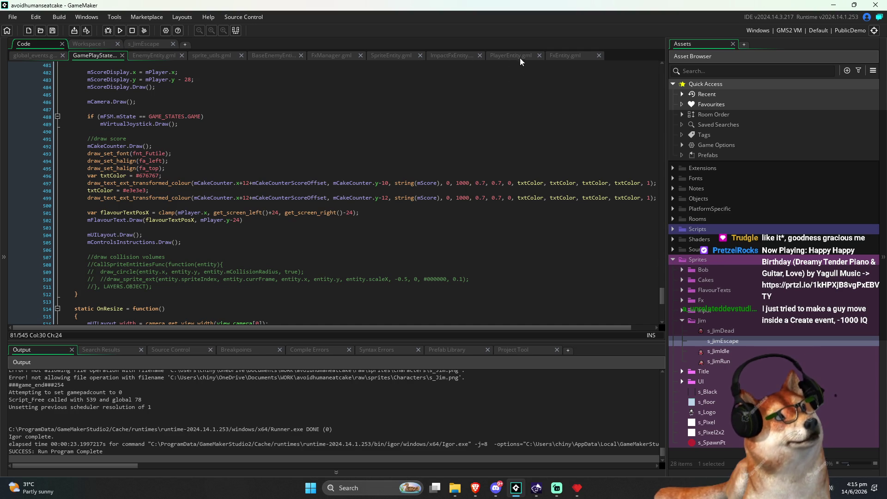
click(268, 56)
click(204, 128)
Step: Below IsDead, declare 'static OnPlayerPoweredUp = function()', fixing the name, and save
click(180, 102)
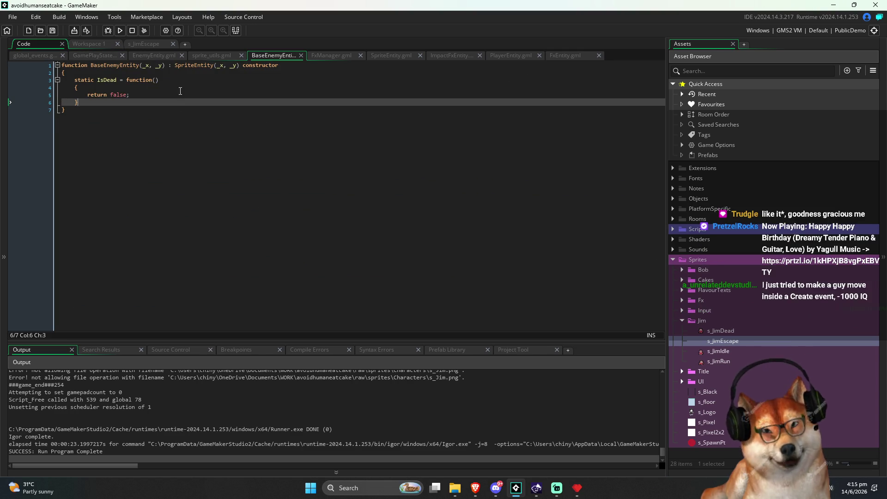
key(Return)
key(Return)
text(static )
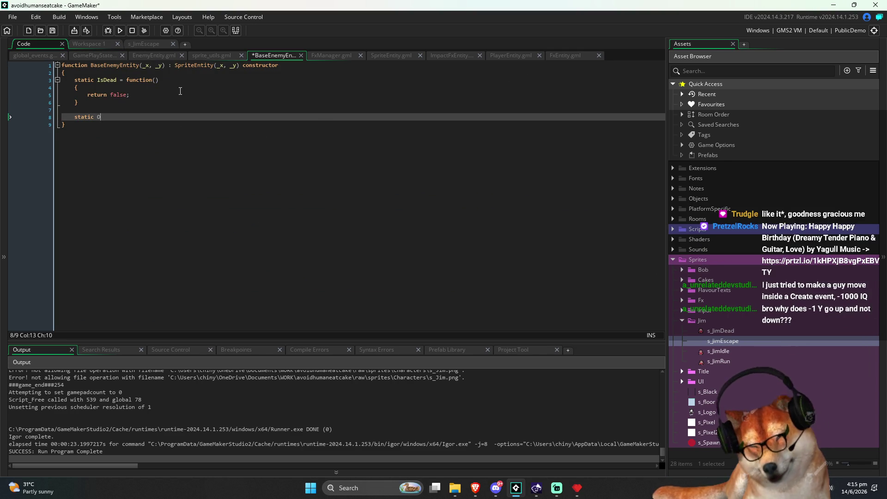
text(OnPlayer)
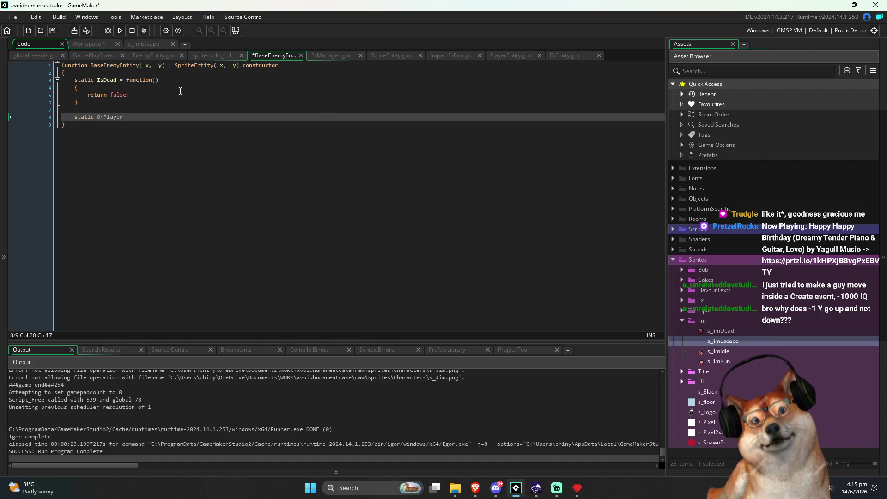
text(PowerU)
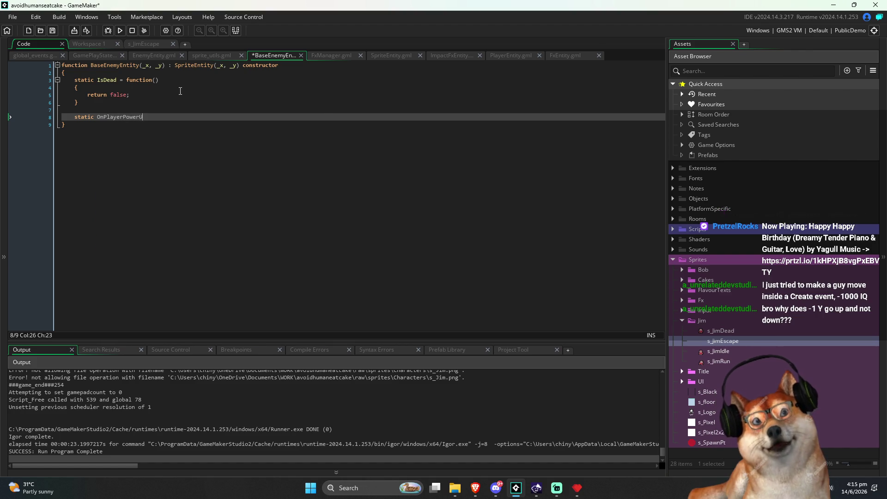
text(p = function)
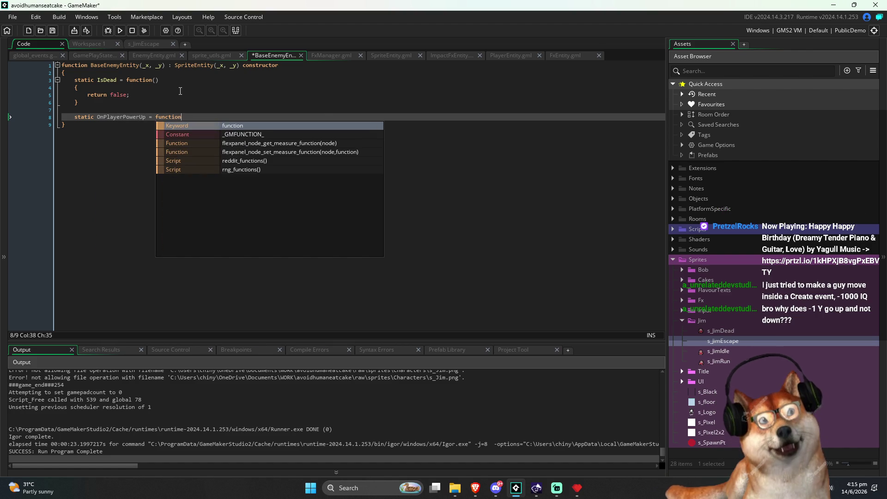
text(()
key(Left)
key(Left)
key(Left)
text(ed)
key(ctrl+s)
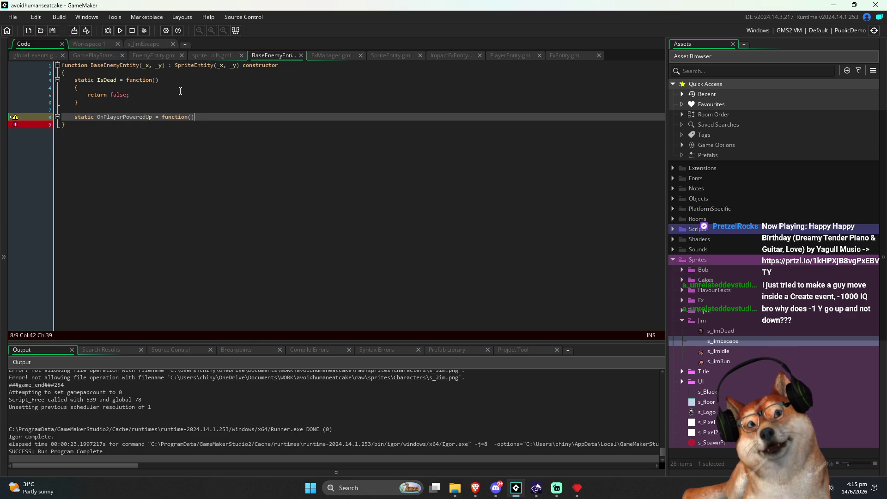
Step: Give OnPlayerPoweredUp an empty { } body, save, and search Windows for Paint
key(End)
key(Return)
text({)
key(Return)
text(})
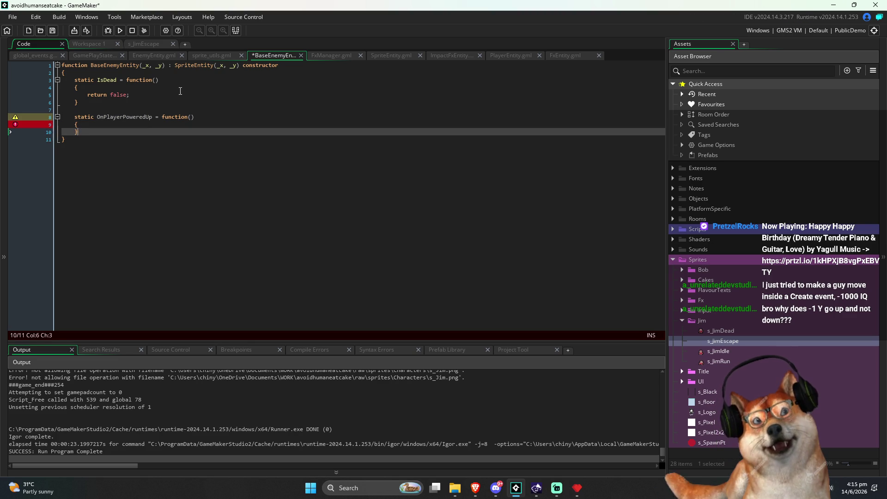
key(ctrl+s)
key(Up)
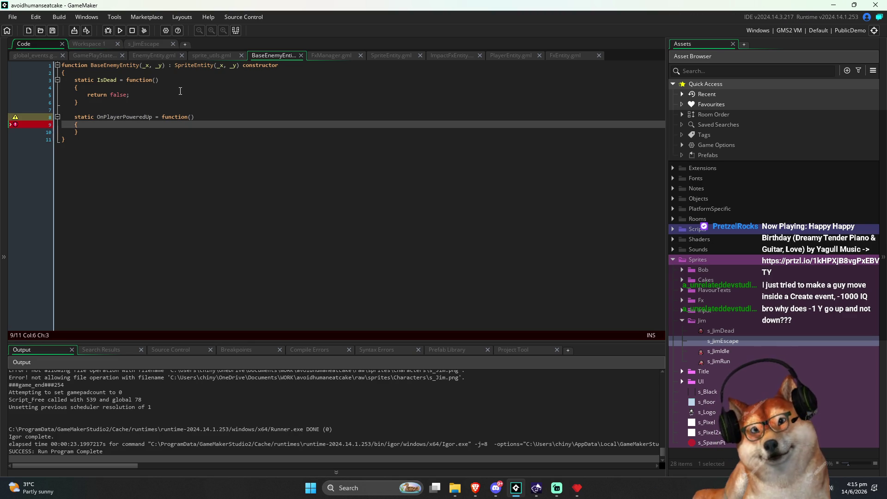
key(Down)
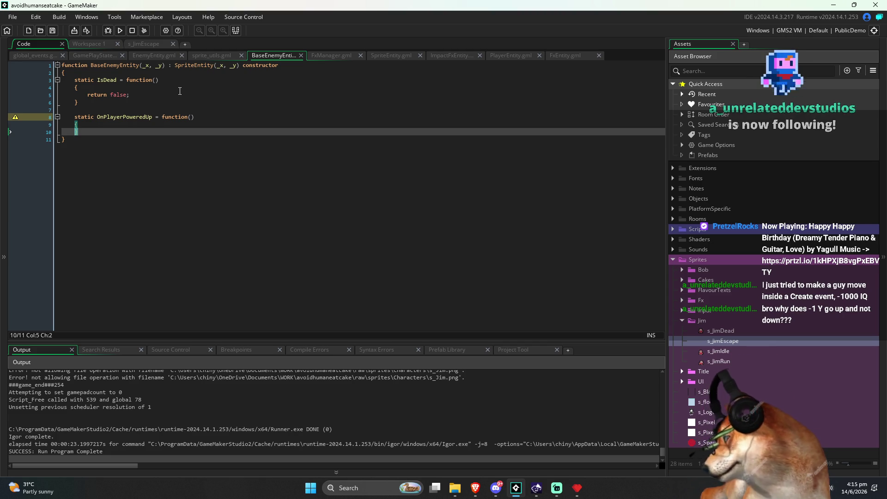
key(super)
text(sn)
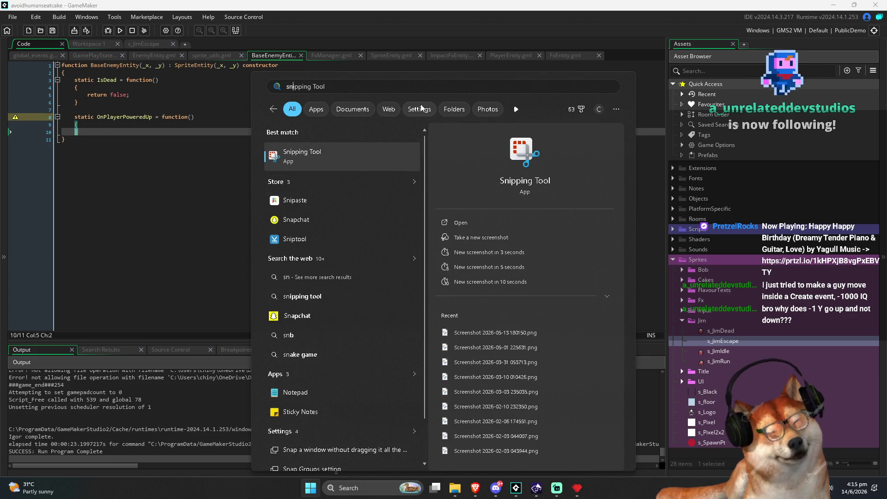
text(ipping tool)
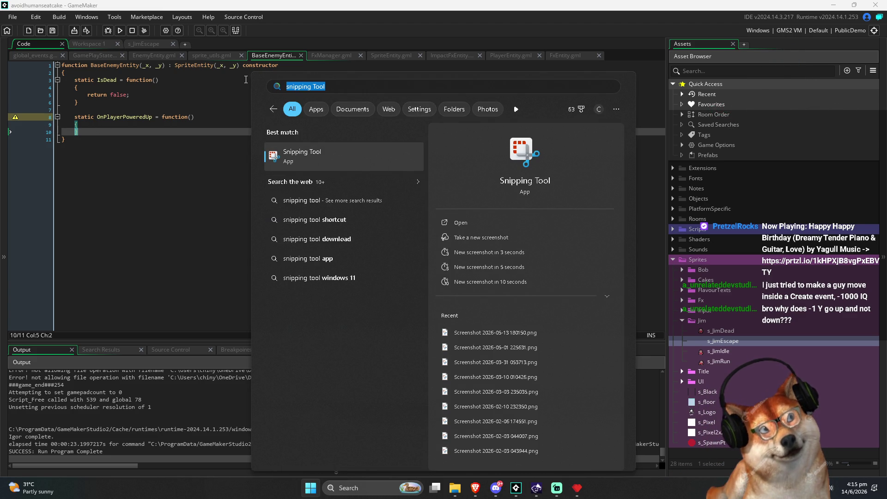
text(paint)
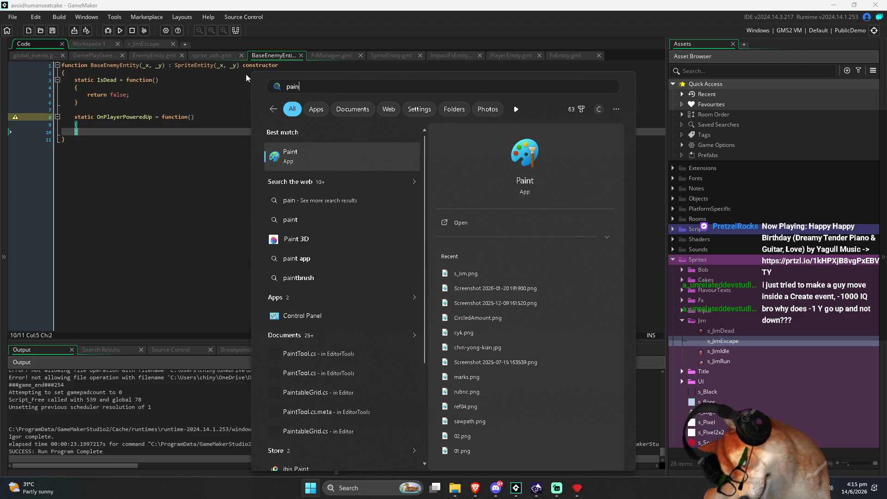
Step: Launch Paint from the Windows search results, getting a blank Untitled canvas
key(Return)
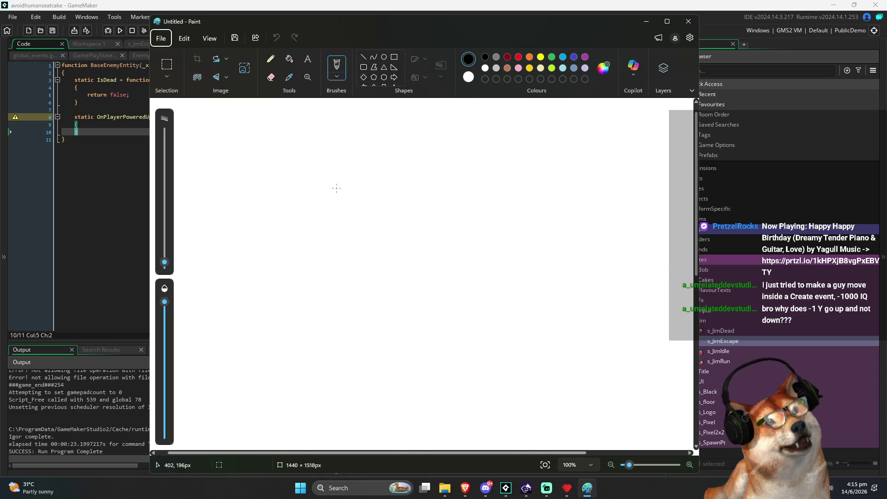
Step: Pencil-sketch a rectangle with two arrows along its top and a small face at the corner
mouse_move(337, 188)
mouse_down()
mouse_move(331, 292)
mouse_move(446, 185)
mouse_move(553, 310)
mouse_up()
mouse_move(329, 290)
mouse_down()
mouse_move(332, 311)
mouse_move(552, 311)
mouse_up()
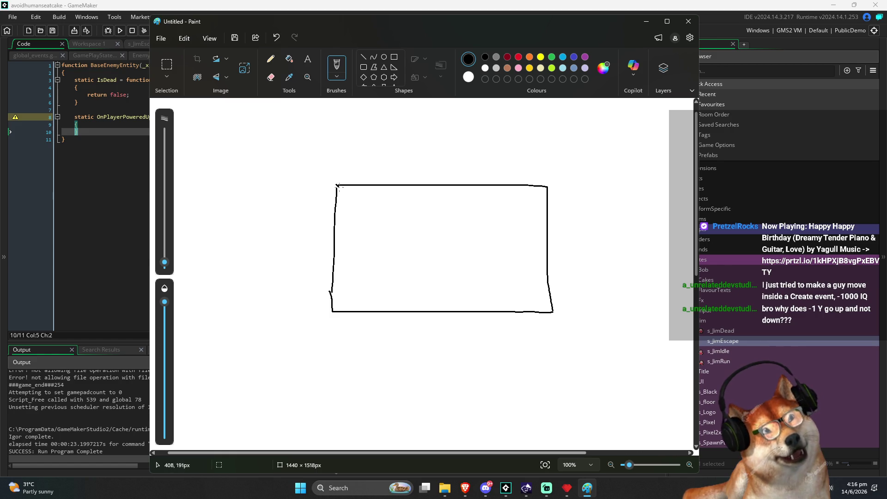
mouse_move(340, 182)
mouse_down()
mouse_move(541, 191)
mouse_move(531, 195)
mouse_up()
mouse_move(345, 197)
mouse_down()
mouse_move(532, 201)
mouse_move(524, 205)
mouse_up()
mouse_move(343, 204)
mouse_down()
mouse_move(532, 212)
mouse_move(523, 215)
mouse_up()
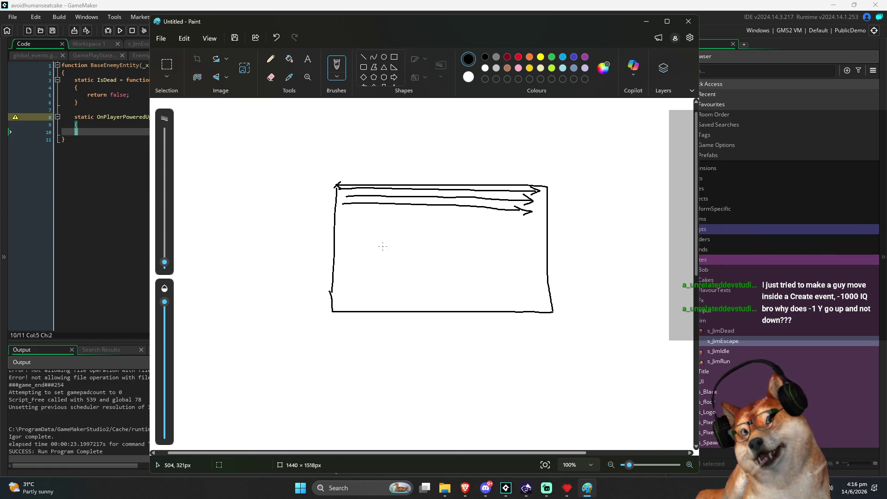
drag(336, 179, 331, 180)
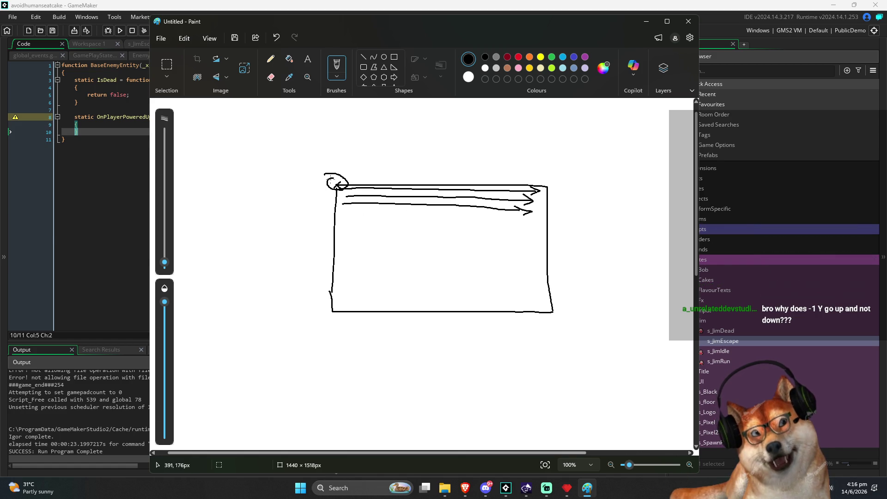
mouse_move(324, 154)
mouse_down()
mouse_move(332, 169)
mouse_move(342, 153)
mouse_up()
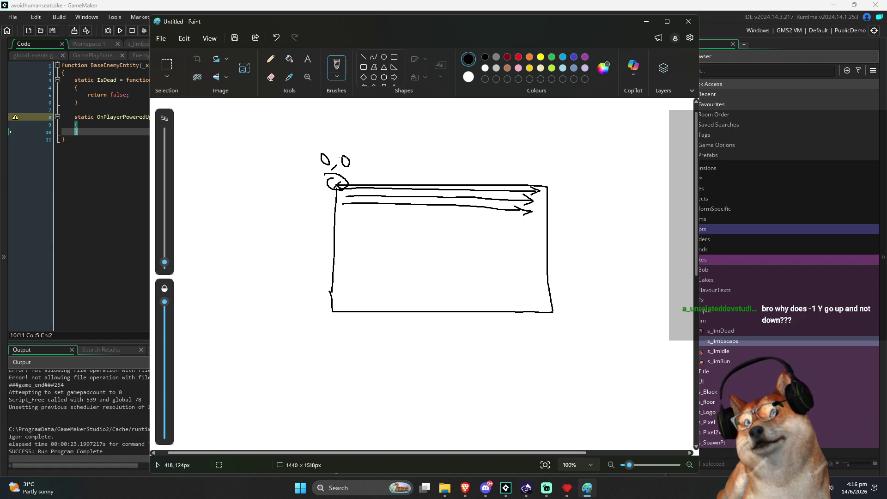
Step: Add an arrow down the left side, undo a stray loop, and return to GameMaker
mouse_move(322, 190)
mouse_down()
mouse_move(316, 290)
mouse_move(328, 278)
mouse_up()
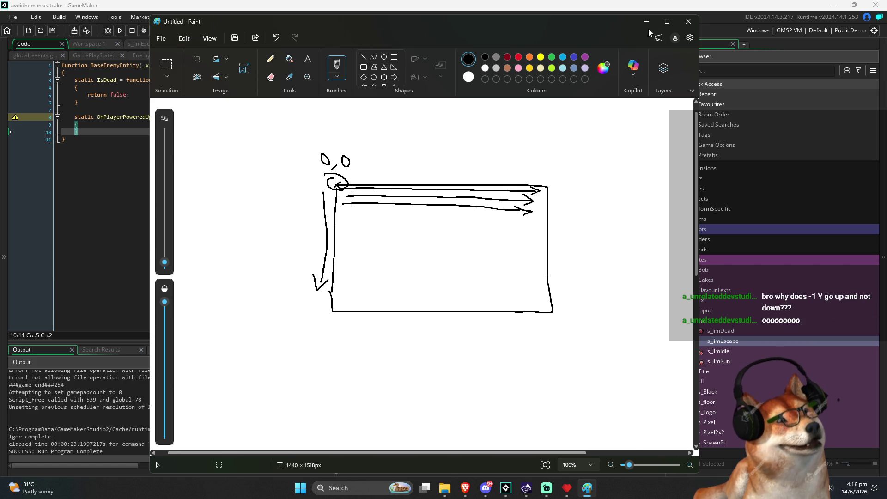
drag(609, 24, 600, 28)
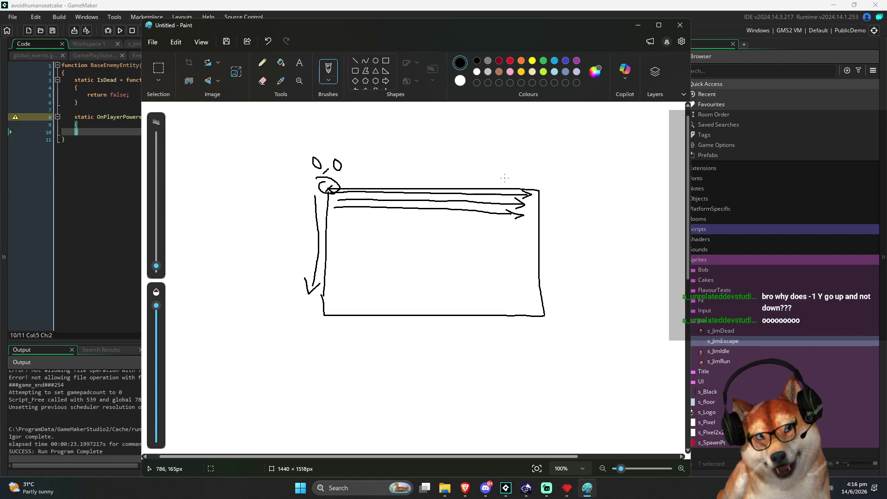
mouse_move(301, 195)
mouse_down()
mouse_move(273, 323)
mouse_move(313, 157)
mouse_up()
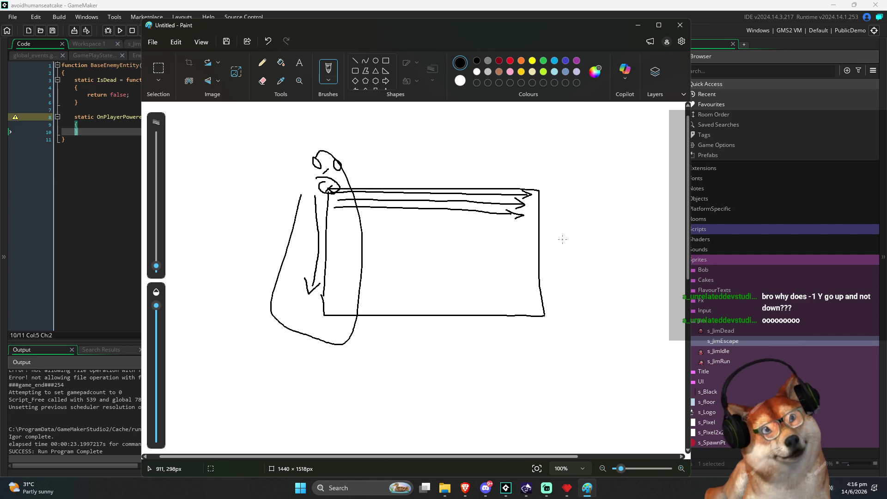
key(ctrl+z)
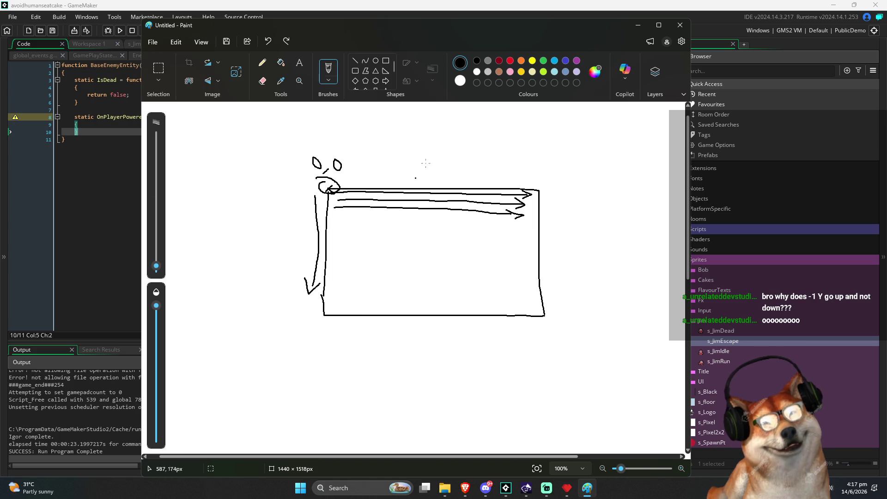
key(alt+Tab)
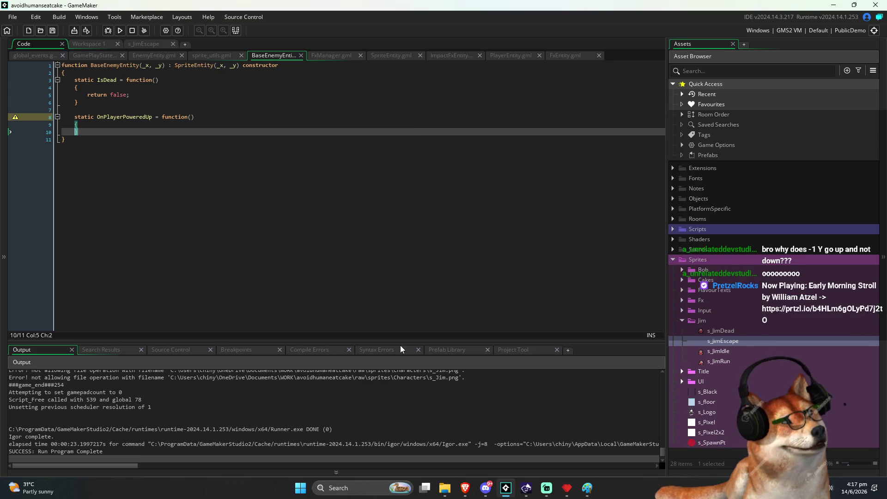
Step: Add a blank line at BaseEnemyEntity's end and select the OnPlayerPoweredUp stub to copy
key(Down)
key(Up)
key(Up)
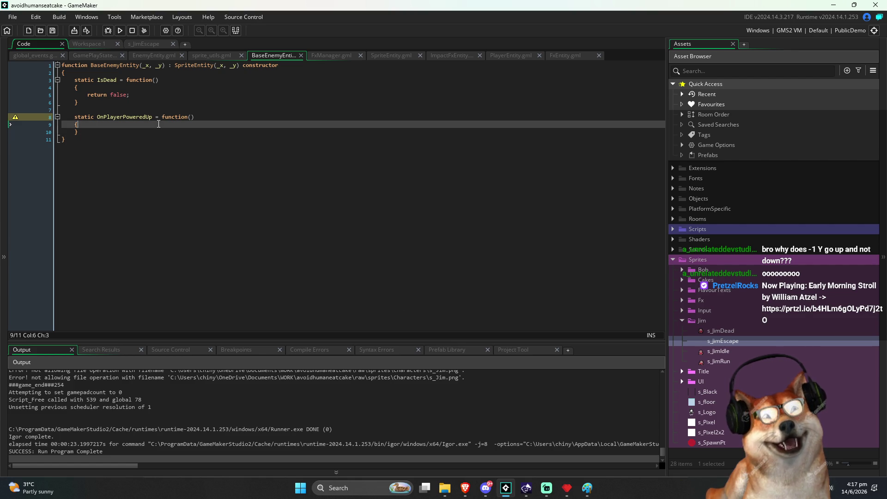
key(Down)
key(Down)
key(Return)
click(169, 124)
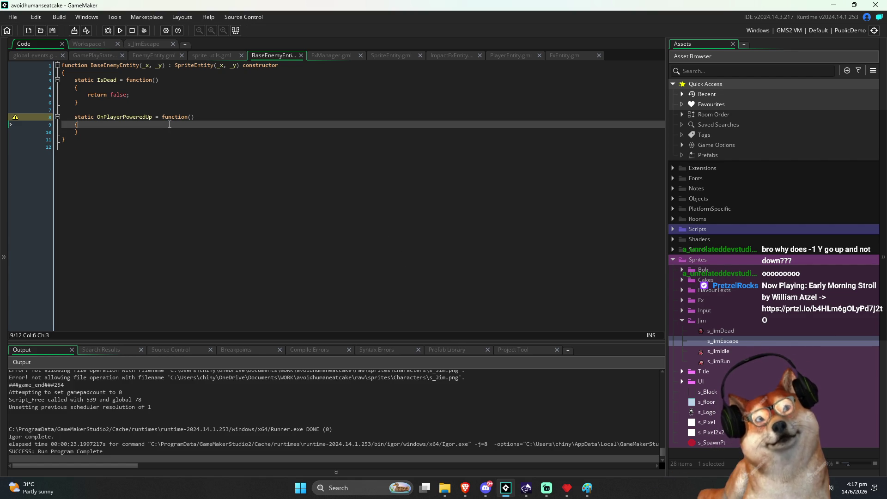
drag(79, 132, 76, 120)
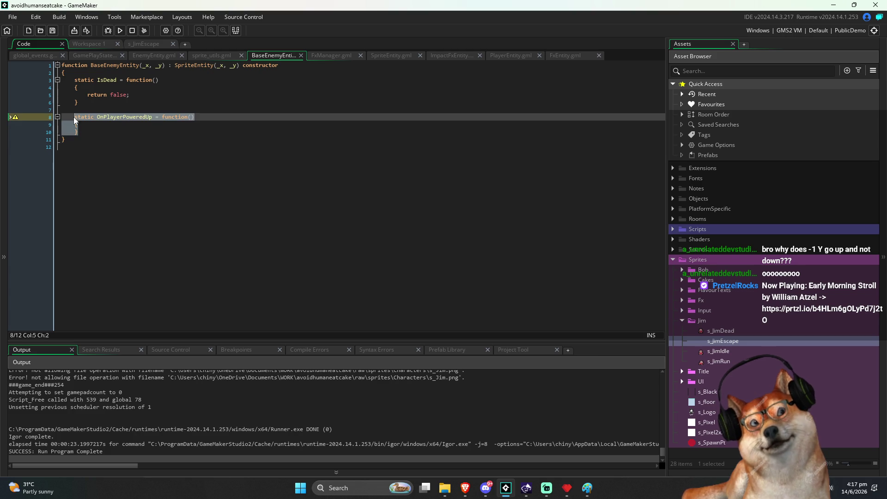
click(395, 222)
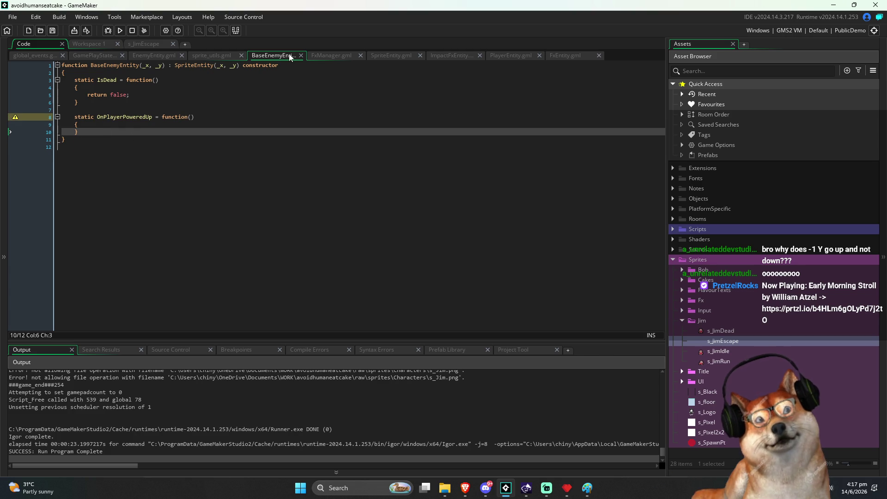
Step: Paste the OnPlayerPoweredUp stub into EnemyEntity.gml right after IsDead's closing brace
click(146, 55)
click(238, 164)
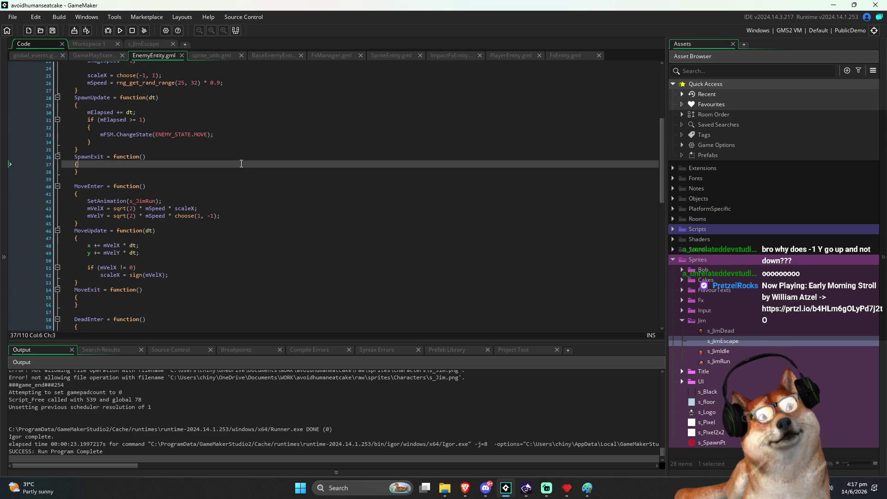
scroll(256, 168, down, 15)
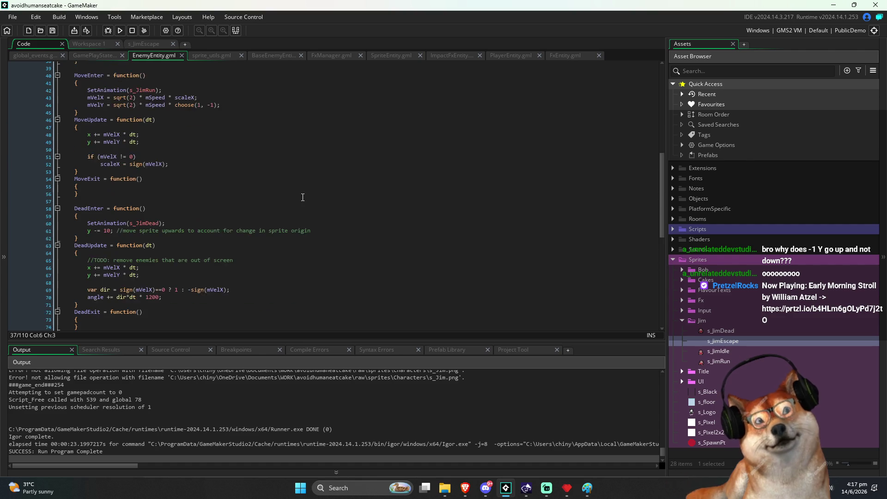
click(92, 298)
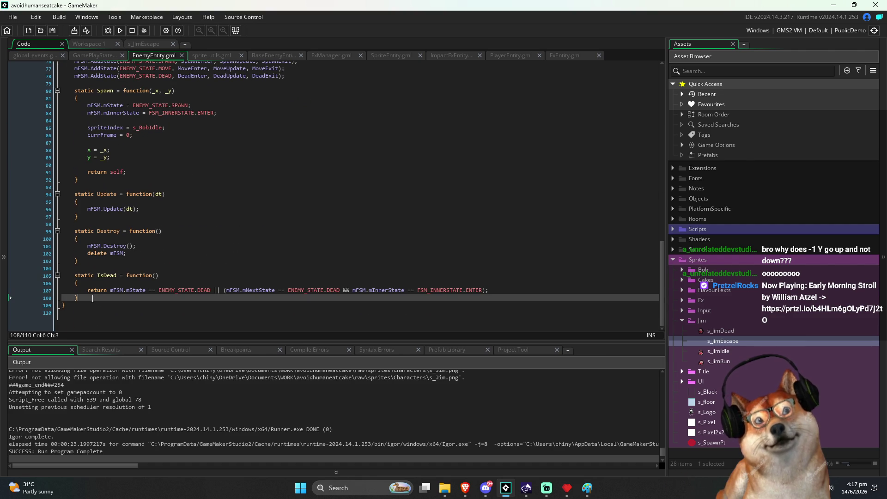
key(ctrl+v)
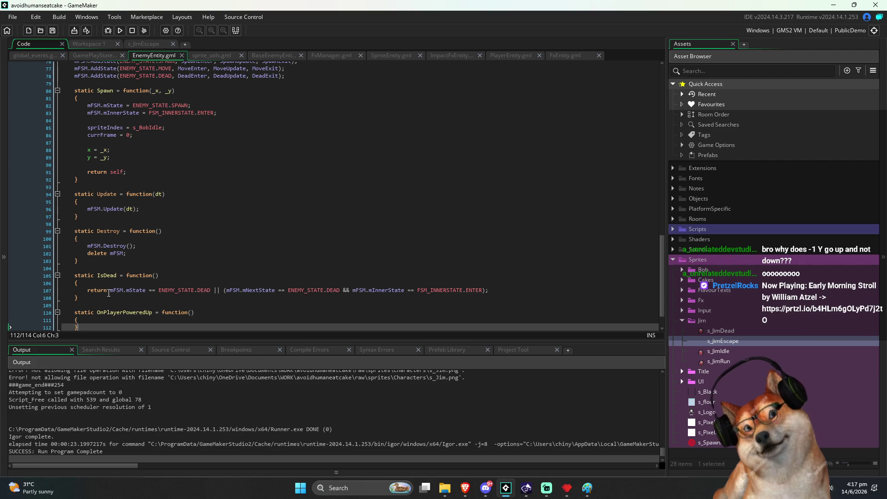
scroll(92, 298, down, 2)
click(136, 283)
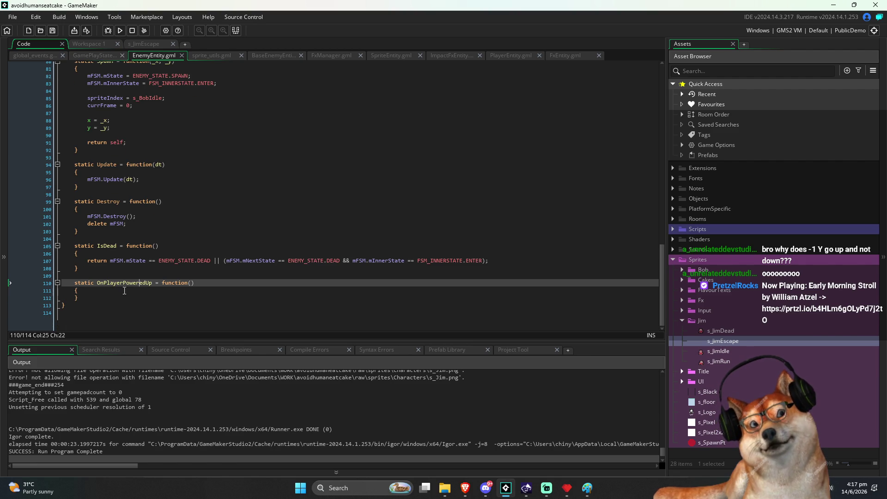
double_click(136, 282)
click(107, 290)
scroll(109, 283, up, 5)
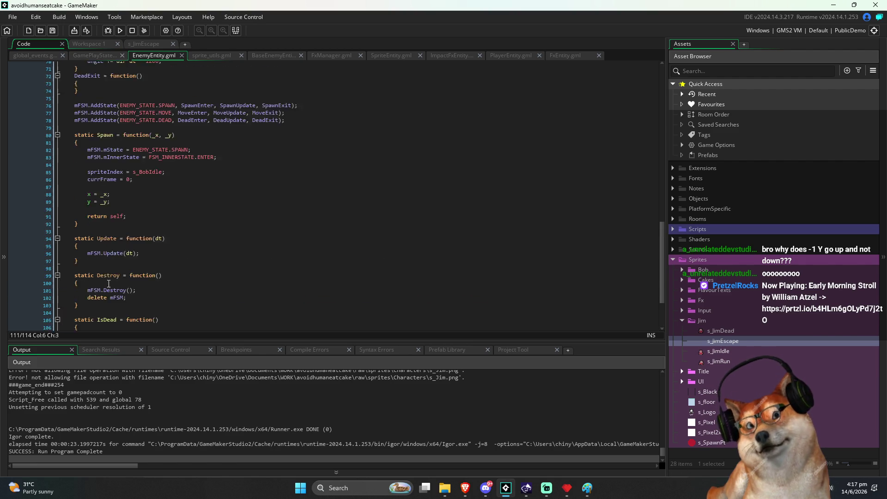
Step: Start an 'if (spriteIndex ==' check on a new line inside EnemyEntity's OnPlayerPoweredUp
scroll(109, 284, down, 5)
key(Return)
text(if (sprite)
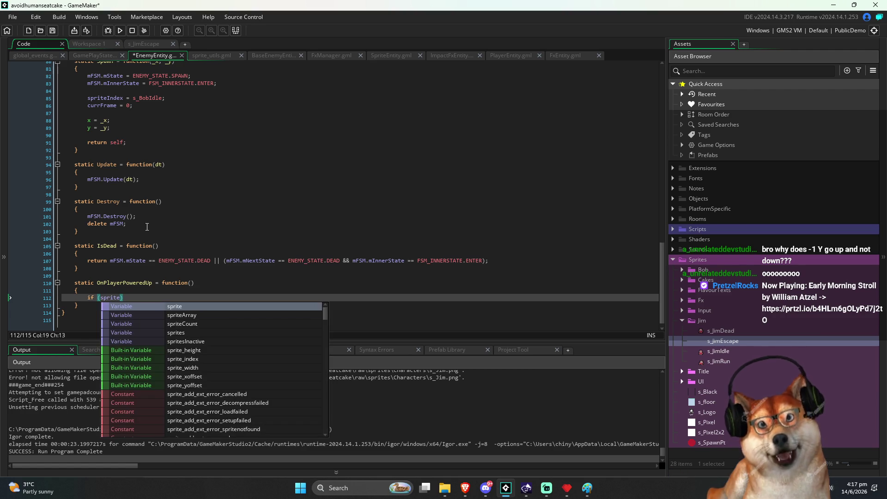
text(Index =)
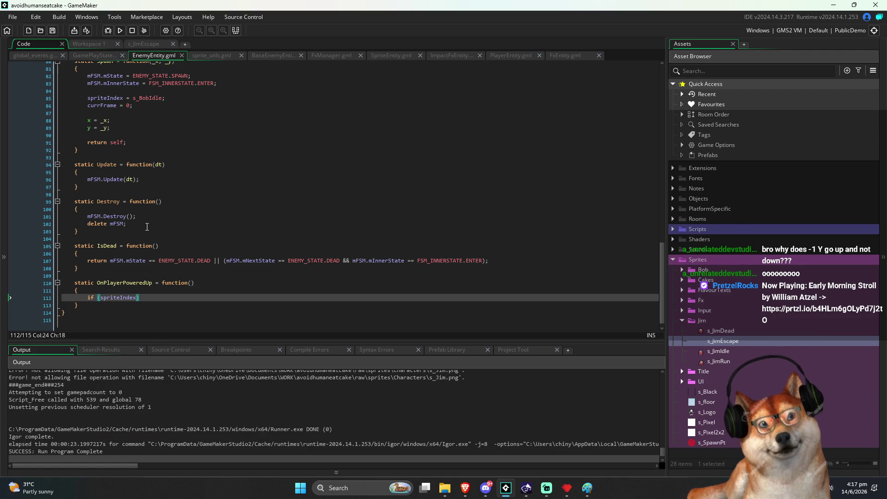
text(=)
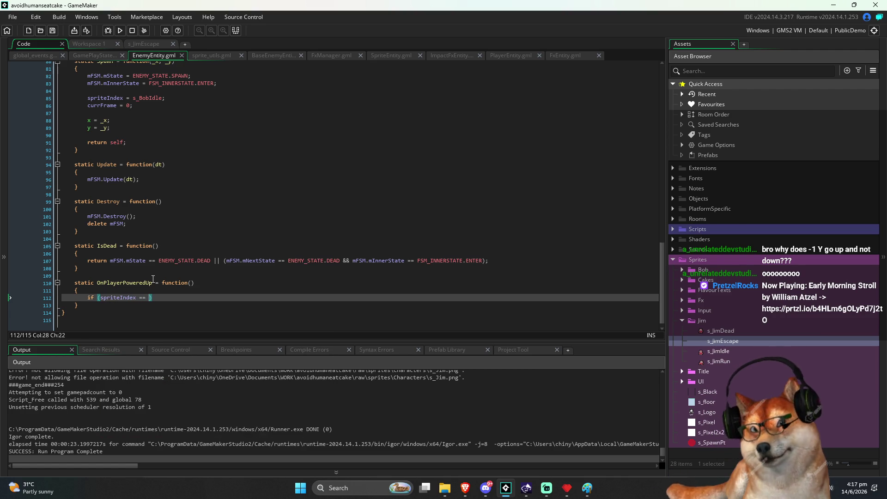
Step: Insert a 'spriteIn' line above the if check, then delete the unfinished word
click(194, 290)
key(Return)
text(spritein)
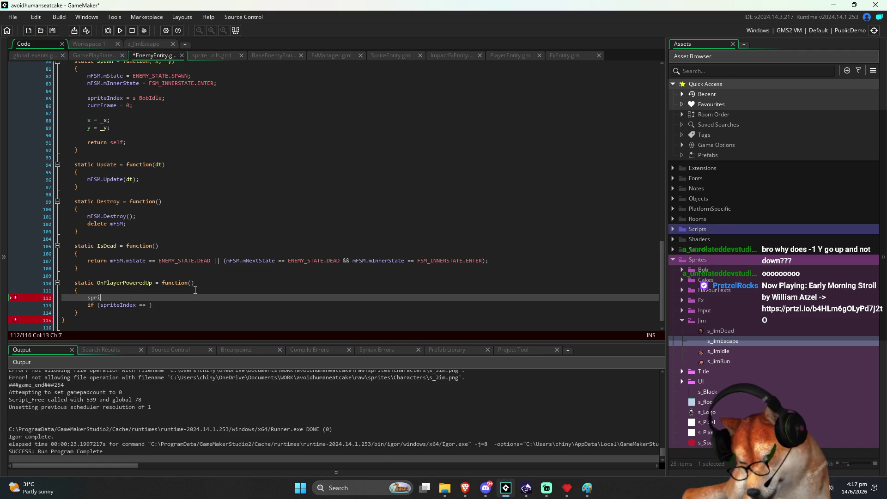
key(BackSpace)
key(BackSpace)
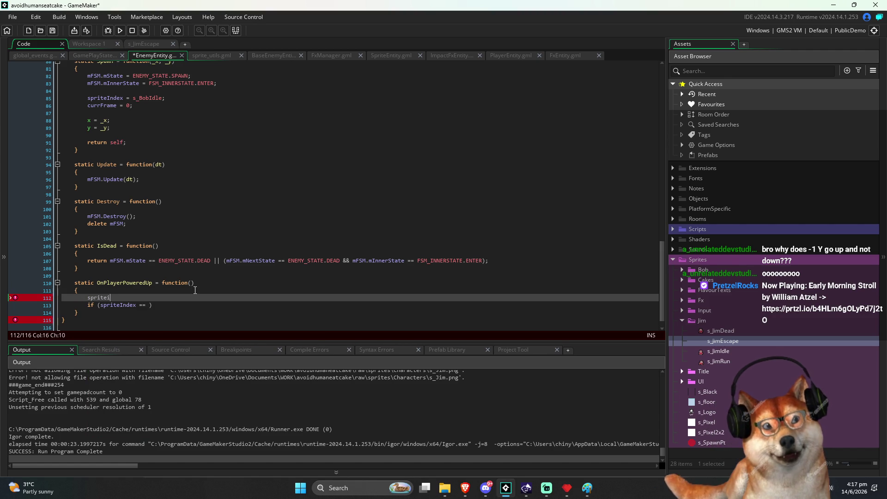
text(In)
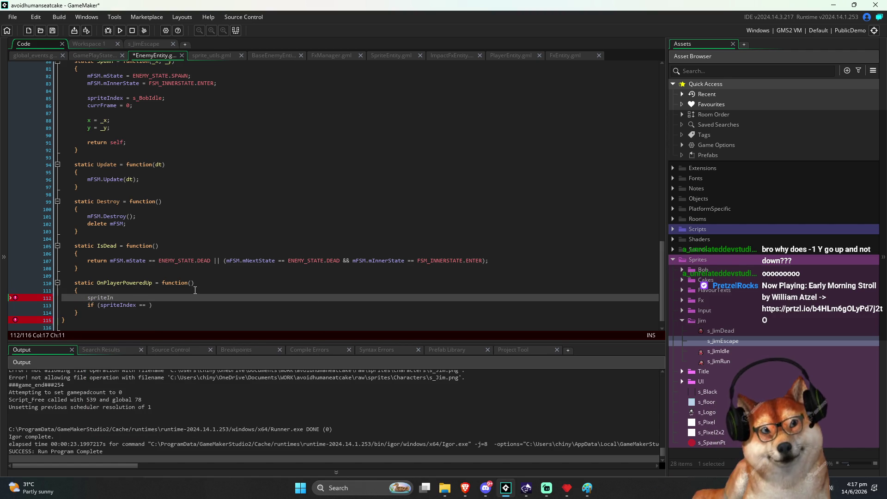
double_click(91, 297)
key(BackSpace)
key(BackSpace)
scroll(137, 163, up, 20)
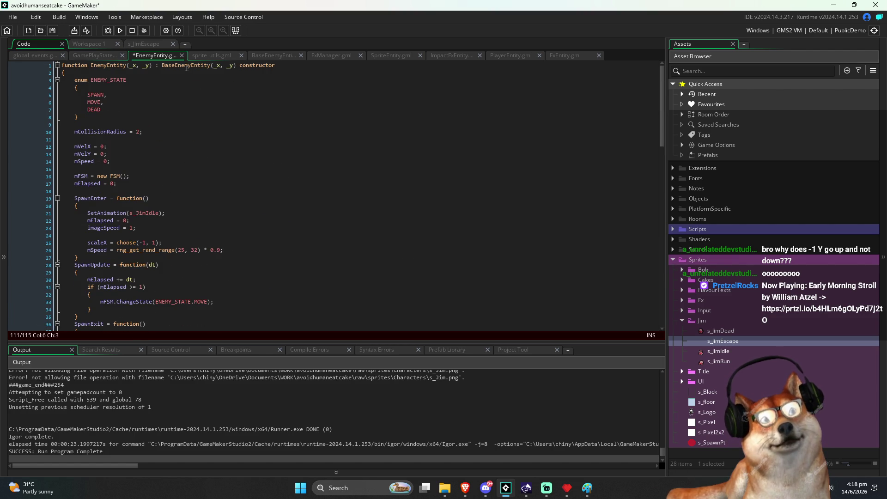
middle_click(181, 65)
click(174, 95)
click(130, 68)
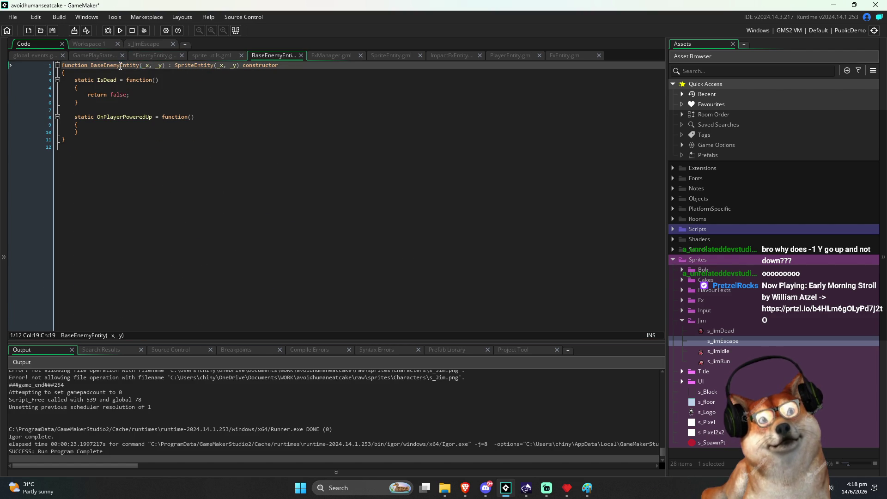
click(123, 109)
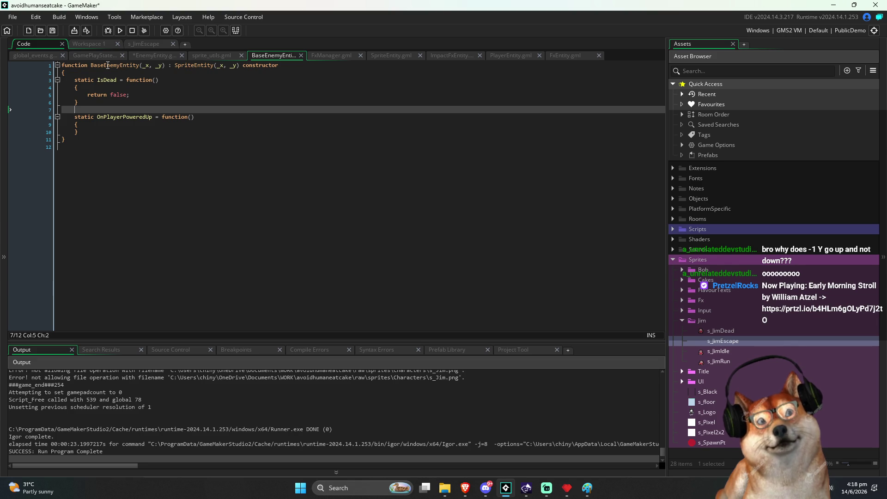
middle_click(203, 67)
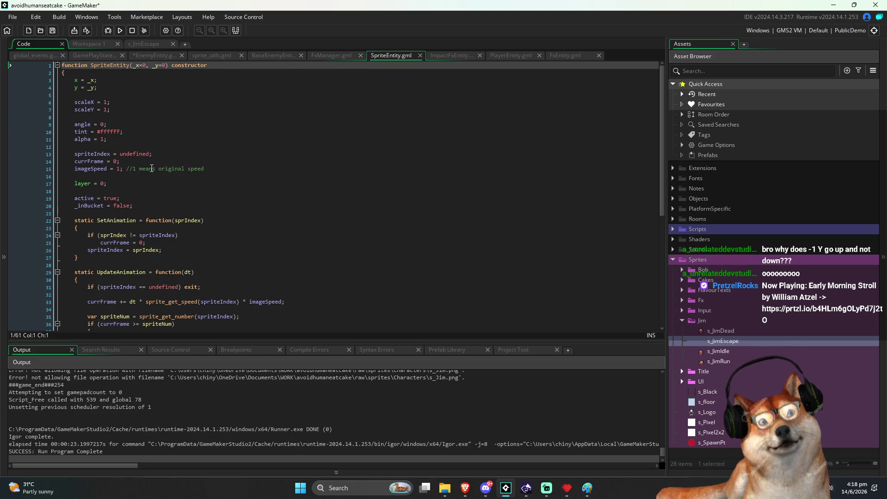
double_click(92, 154)
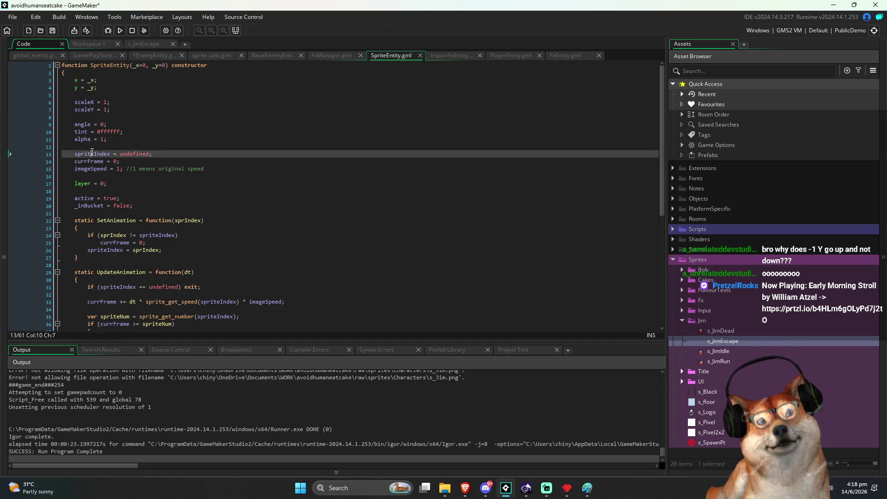
key(alt+Left)
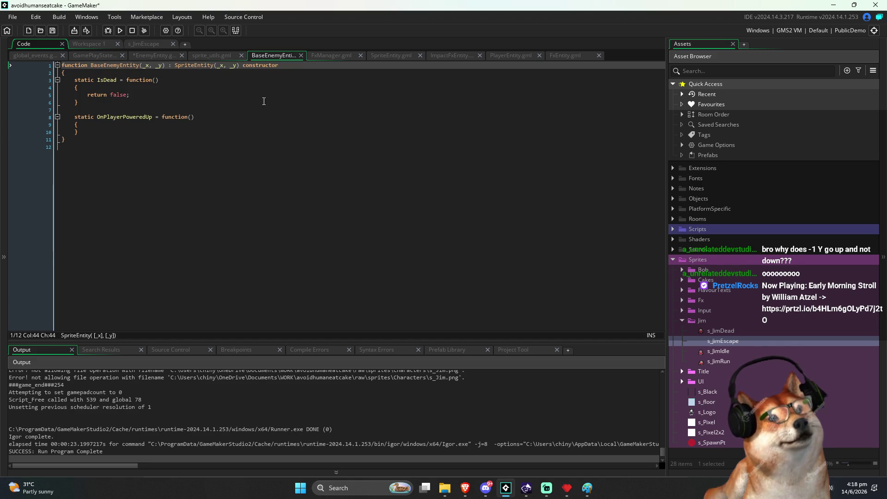
click(151, 56)
scroll(213, 248, down, 15)
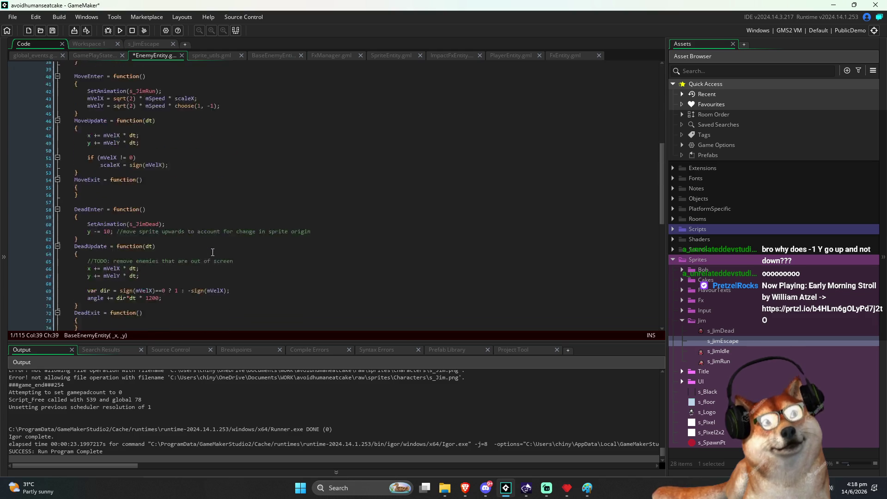
click(137, 290)
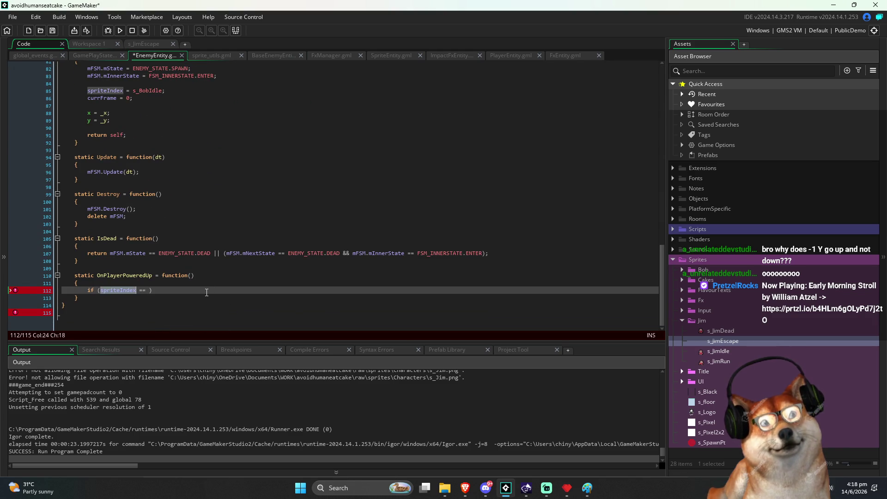
key(ctrl+s)
Step: Add a closing parenthesis to the if check and review the earlier s_JimRun animation code
key(Right)
key(Right)
key(Right)
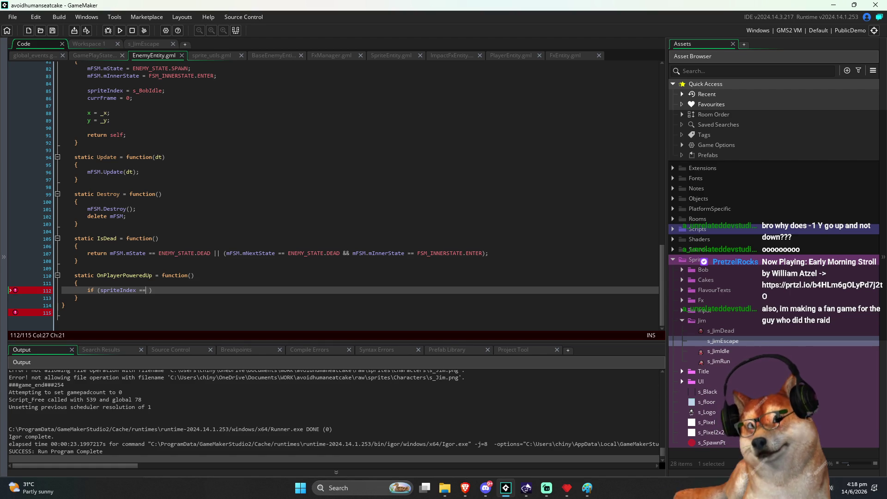
text())
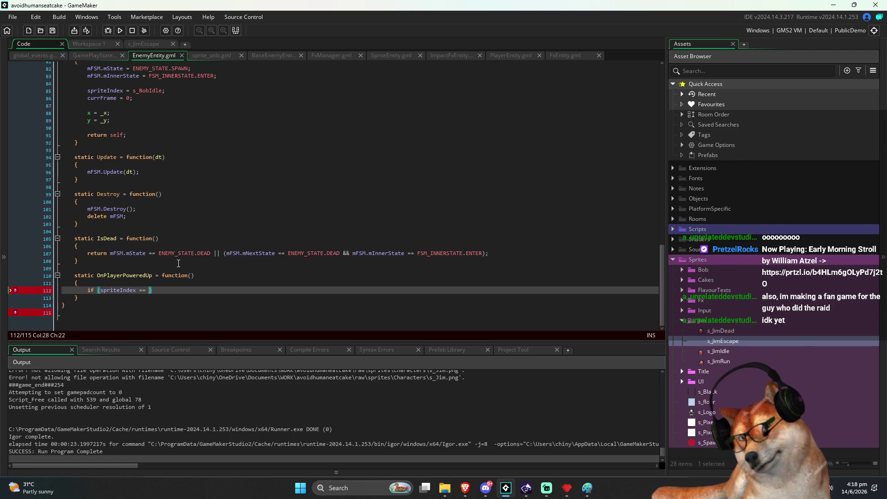
scroll(157, 297, up, 2)
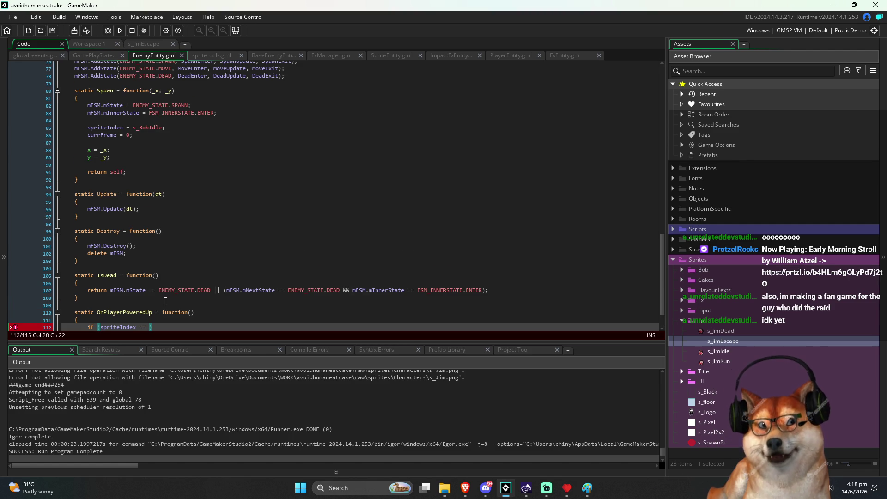
scroll(168, 276, up, 2)
scroll(179, 269, down, 3)
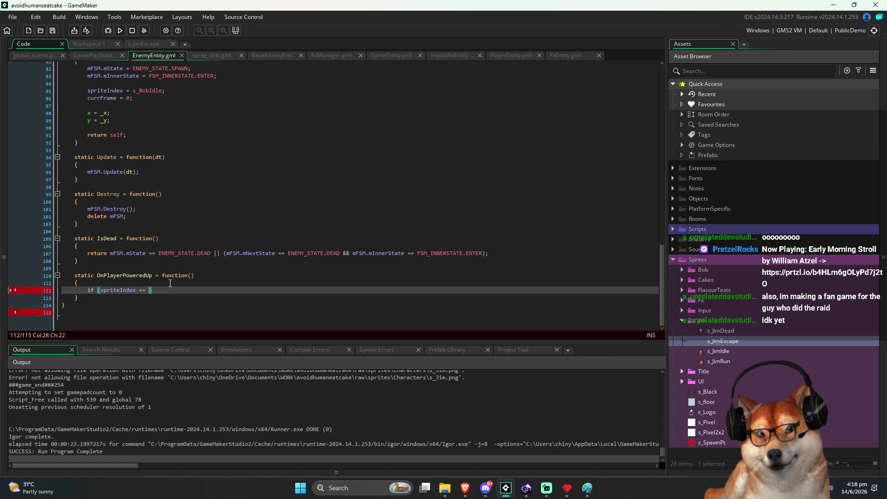
scroll(169, 283, up, 20)
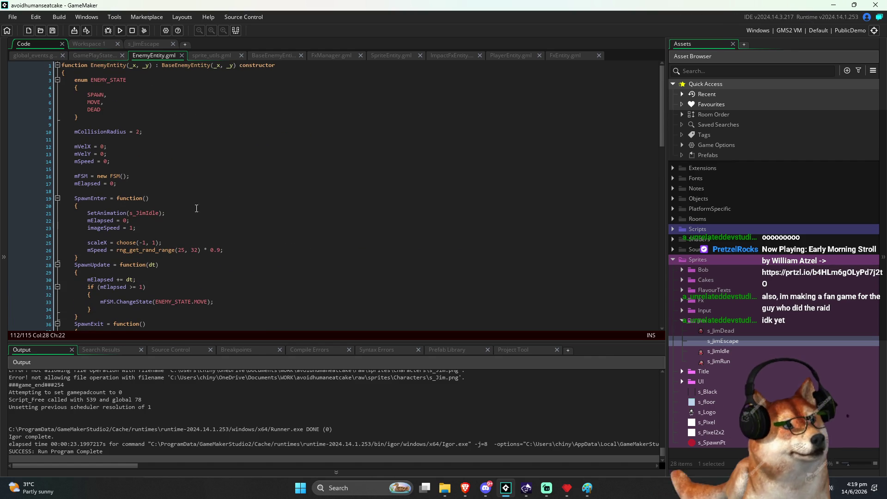
click(114, 140)
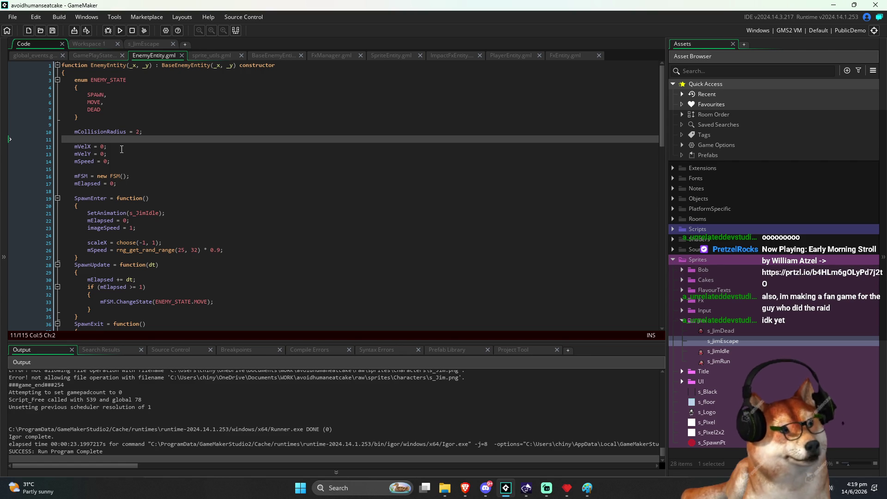
click(114, 168)
scroll(131, 192, down, 3)
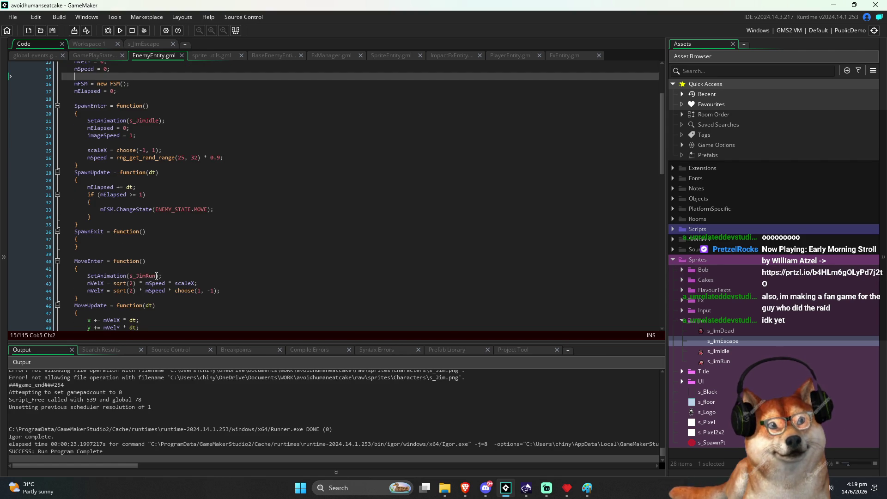
click(150, 276)
scroll(186, 274, down, 12)
scroll(187, 275, down, 8)
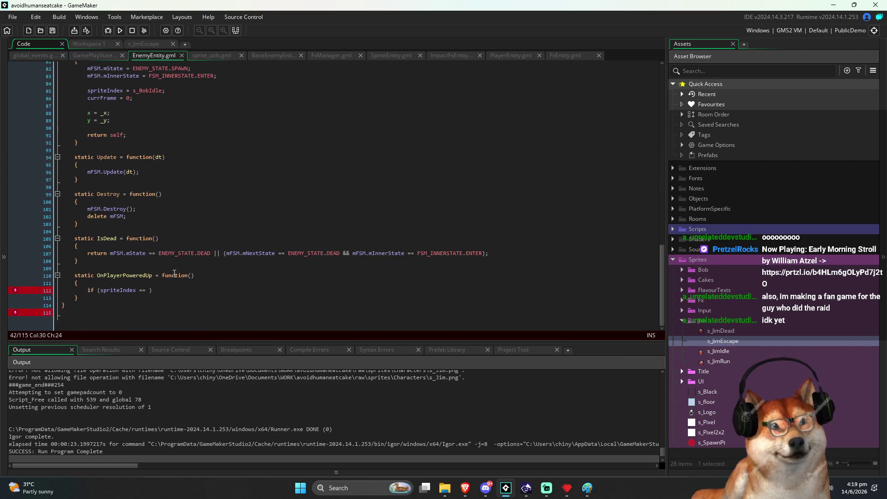
Step: Complete the condition as 'if (spriteIndex == s_JimRun)' with an indented ';' line beneath
click(151, 290)
text(s_JimRun)
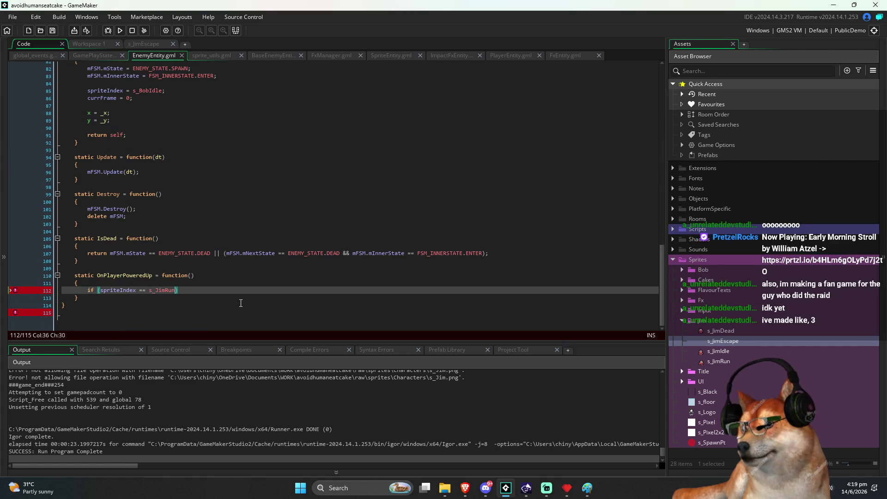
text())
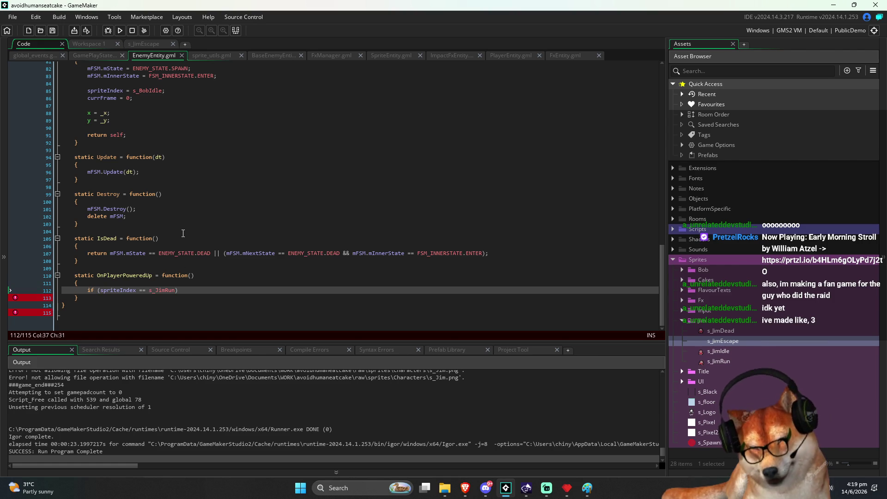
key(Return)
key(Tab)
text(;)
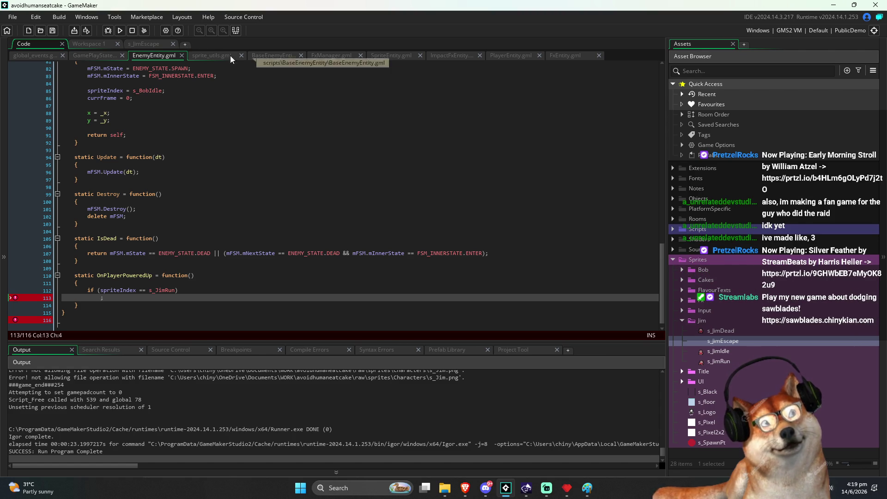
Step: In BaseEnemyEntity, type an 'enum' line inside the constructor, then undo it
click(215, 55)
click(160, 56)
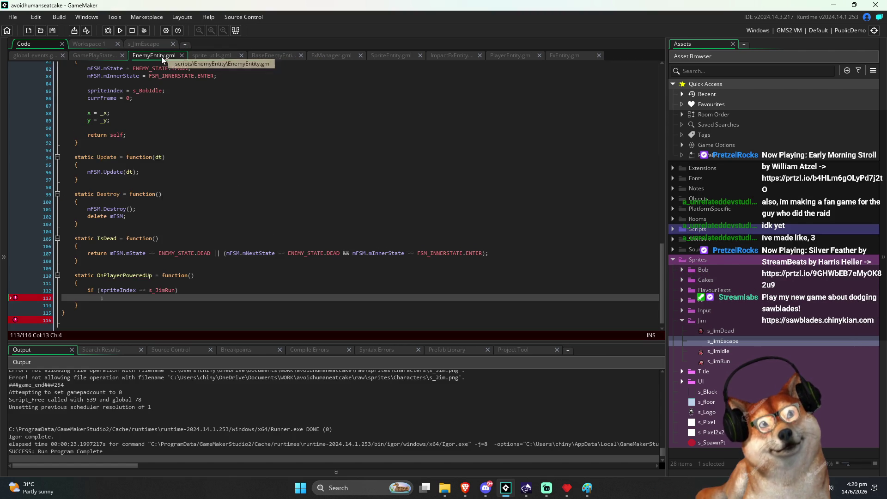
click(259, 56)
click(218, 110)
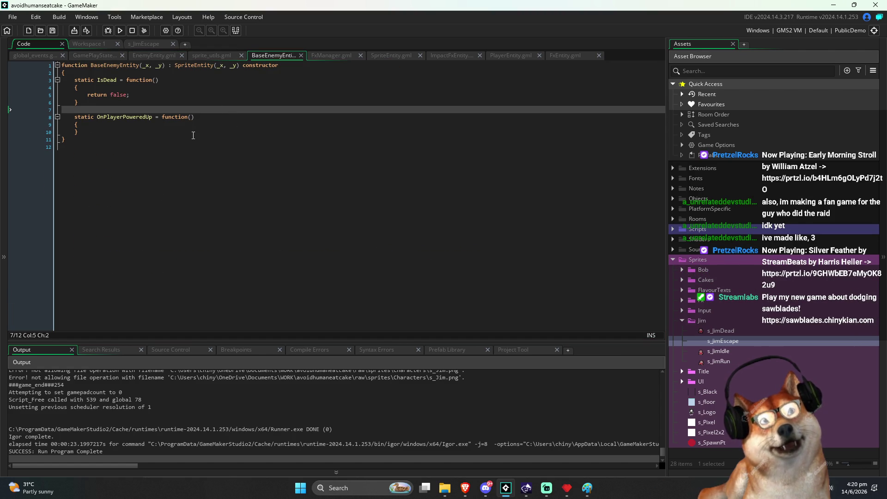
key(Down)
key(Down)
key(Down)
click(145, 74)
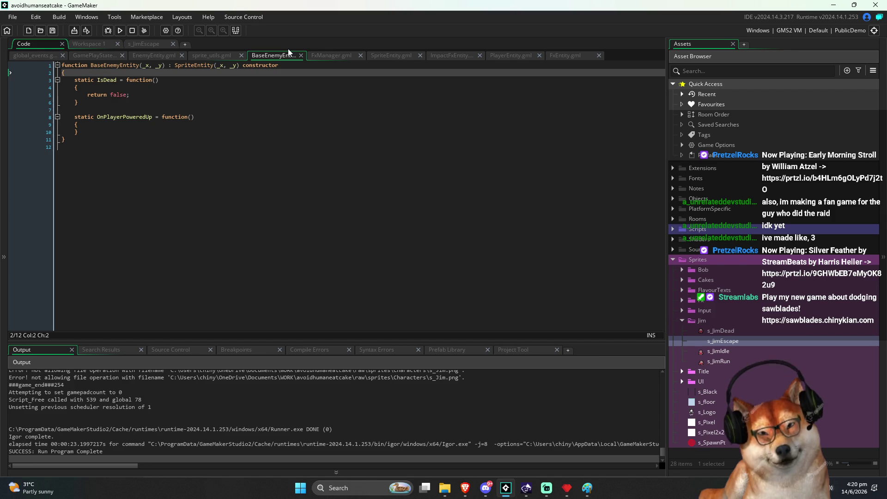
key(Return)
text(enum)
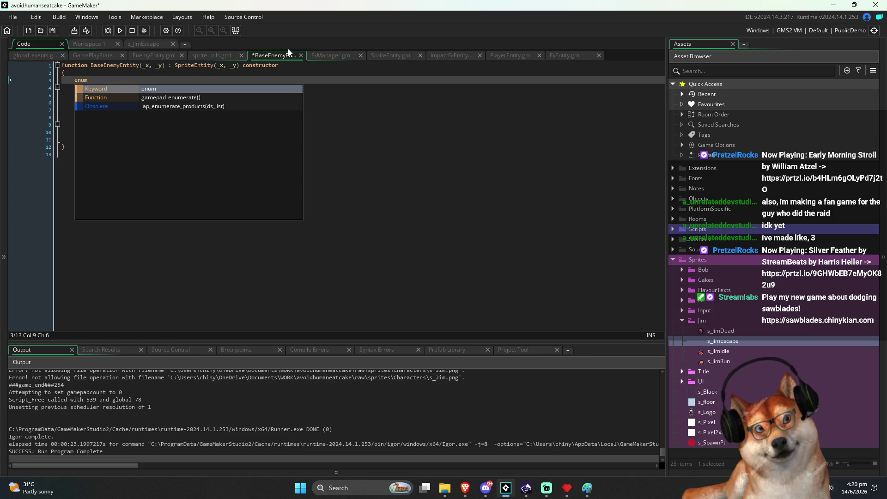
key(ctrl+z)
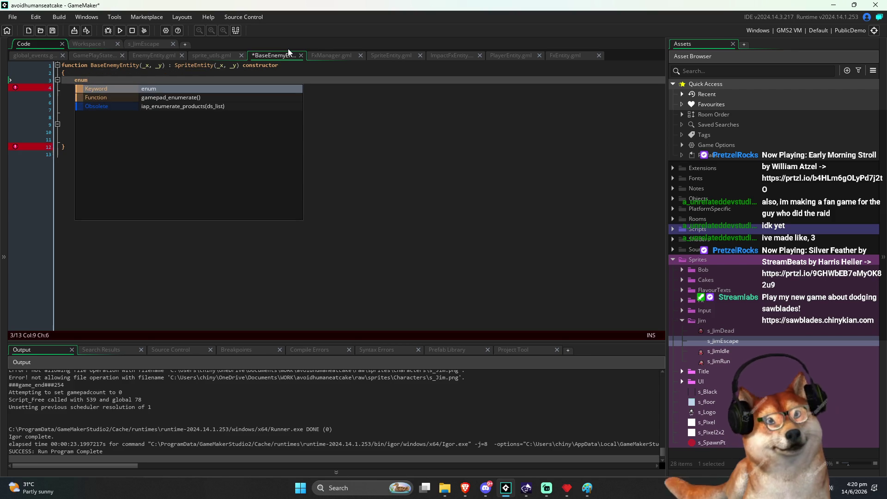
key(ctrl+z)
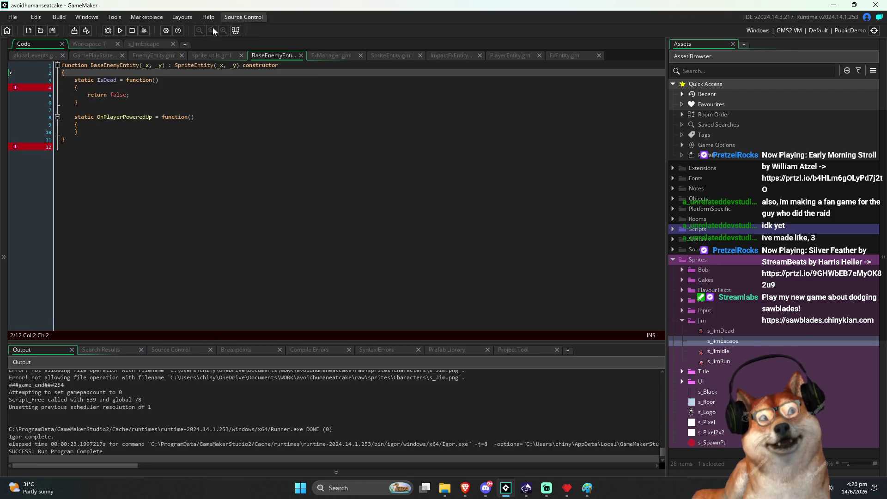
Step: Look up the POWER_STATE enum and its values in PlayerEntity.gml
click(509, 57)
scroll(388, 139, up, 20)
scroll(403, 139, up, 15)
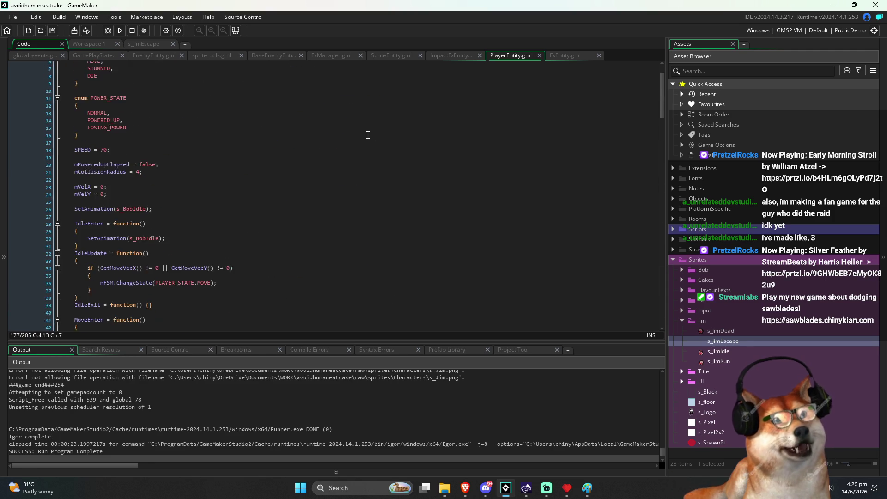
double_click(101, 139)
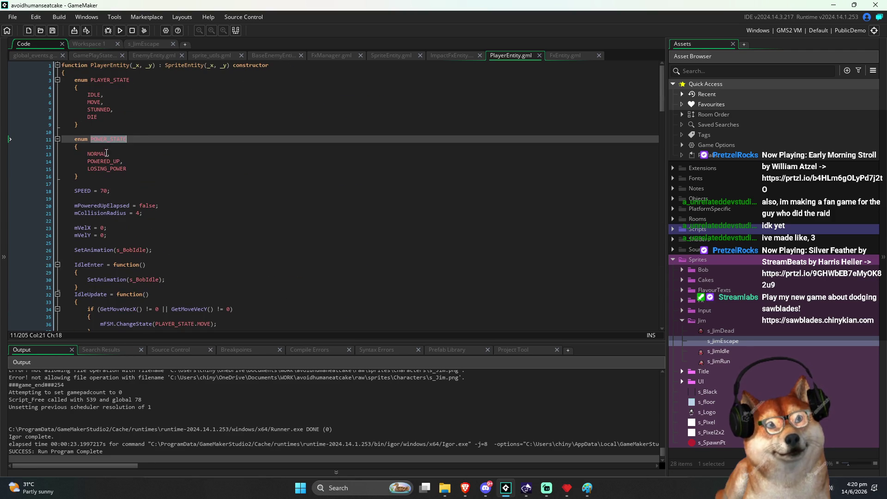
key(Down)
key(Down)
key(Down)
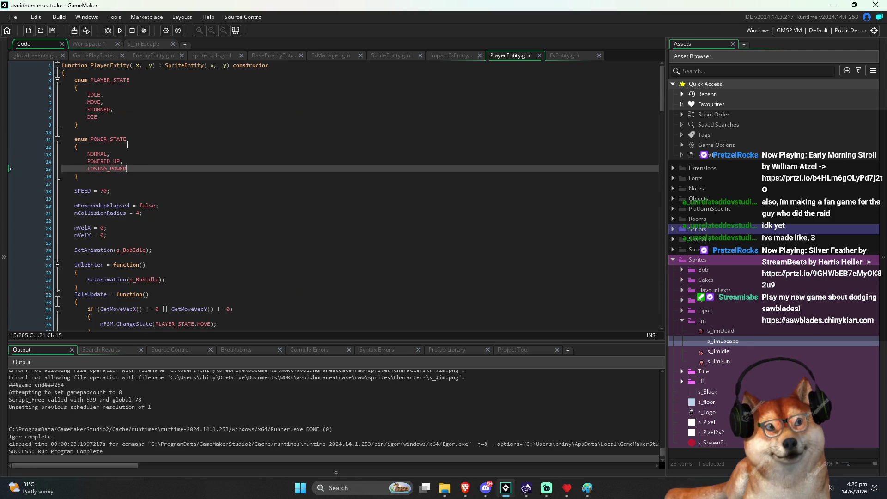
key(ctrl+Tab)
Step: Add a powerState parameter to BaseEnemyEntity's OnPlayerPoweredUp and save the script
click(226, 116)
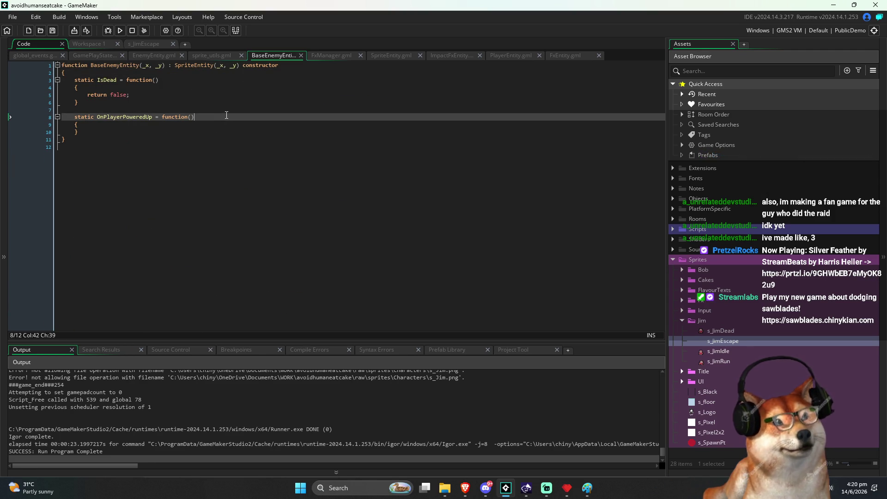
key(Left)
text(powerState)
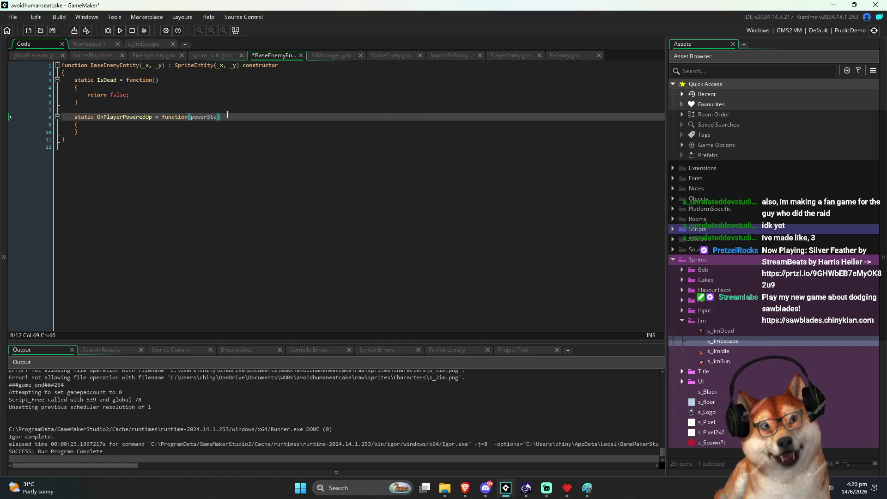
key(End)
key(ctrl+s)
key(Left)
key(ctrl+shift+Left)
Step: Check PlayerEntity's ActivatePowerUp function at the end of the file, then bring up the open-scripts list
key(ctrl+Tab)
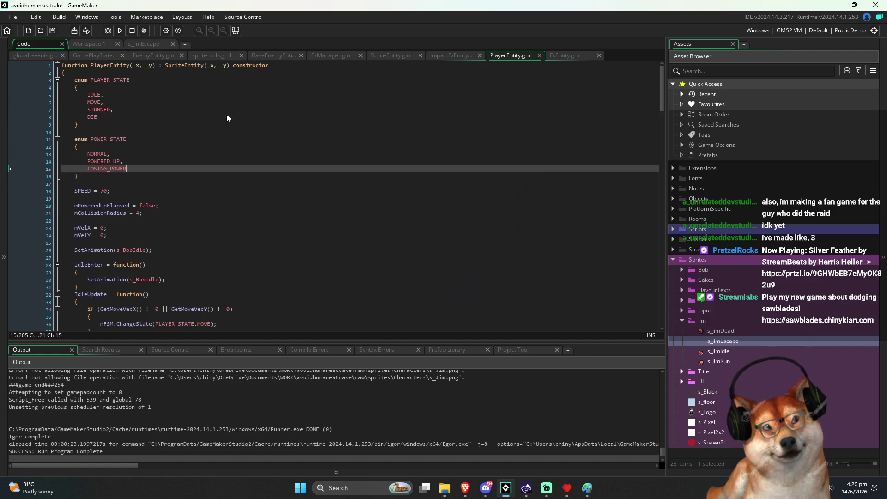
key(ctrl+End)
key(Up)
key(Up)
key(Up)
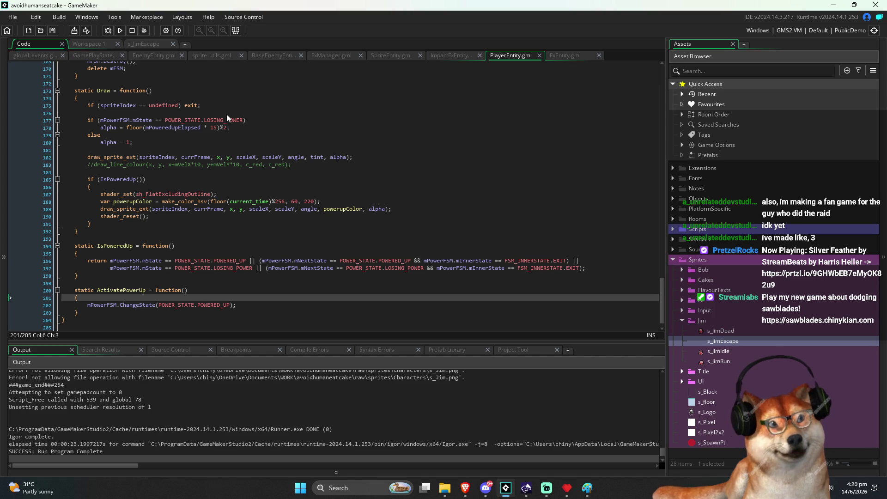
key(ctrl+Tab)
key(ctrl+Tab)
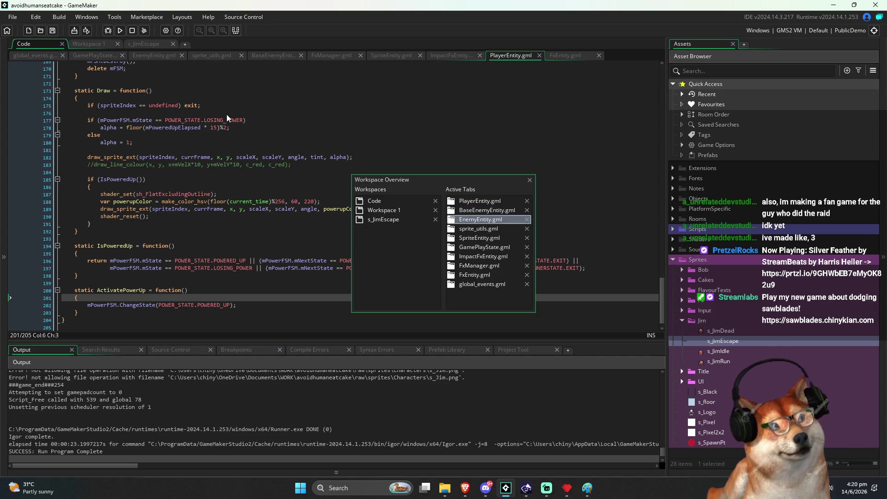
Step: Move into the s_JimRun if body in EnemyEntity, typing 'powerState' and then removing it
key(Down)
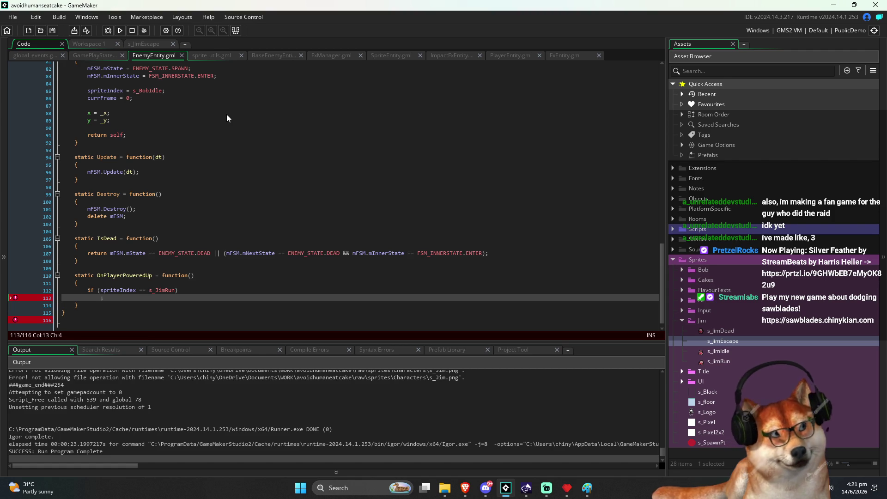
text(powerState)
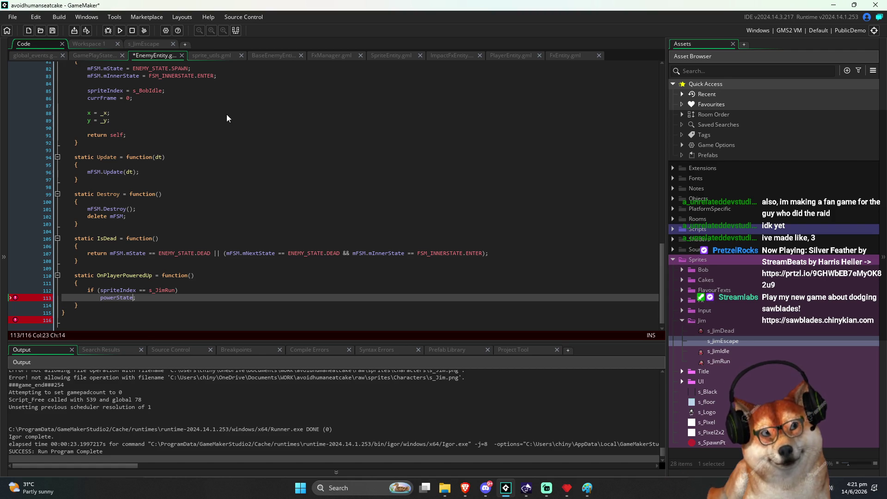
key(ctrl+BackSpace)
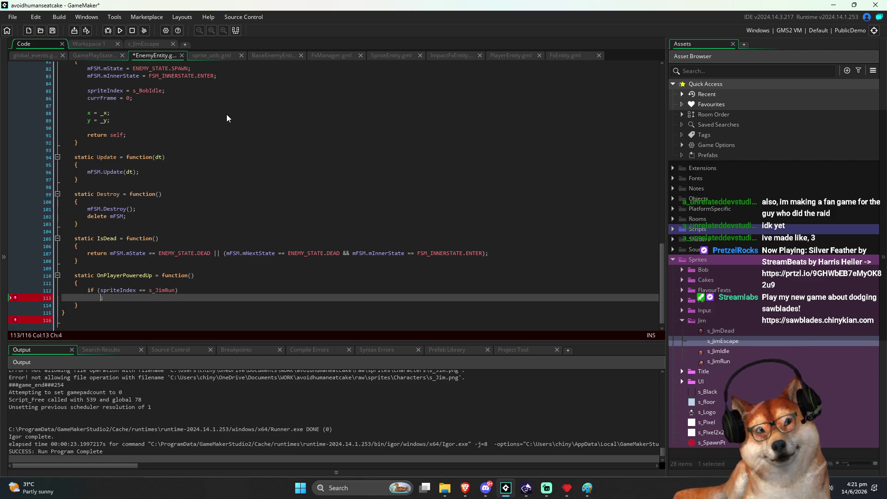
Step: Give OnPlayerPoweredUp a powerState parameter and open a switch (powerState) block in its body
key(ctrl+z)
key(ctrl+z)
key(ctrl+z)
key(Down)
key(Return)
text(if ()
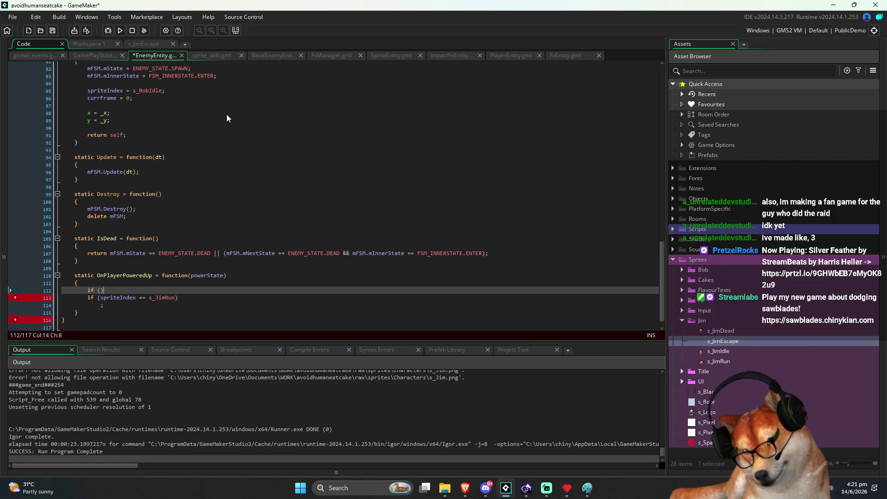
text(powerState)
key(ctrl+s)
key(shift+Home)
text(switch (powerState)
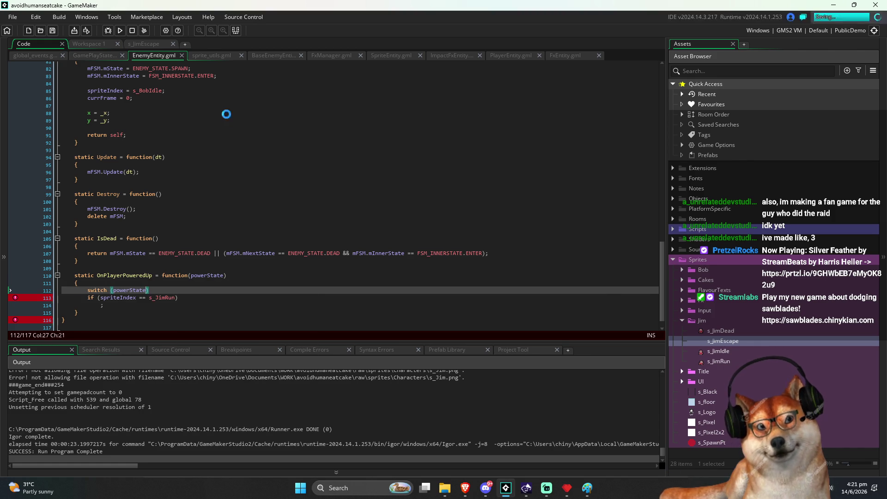
key(End)
key(Return)
text({)
key(Return)
Step: Add the first case, POWER_STATE.POWERED_UP:, using autocomplete
text(case )
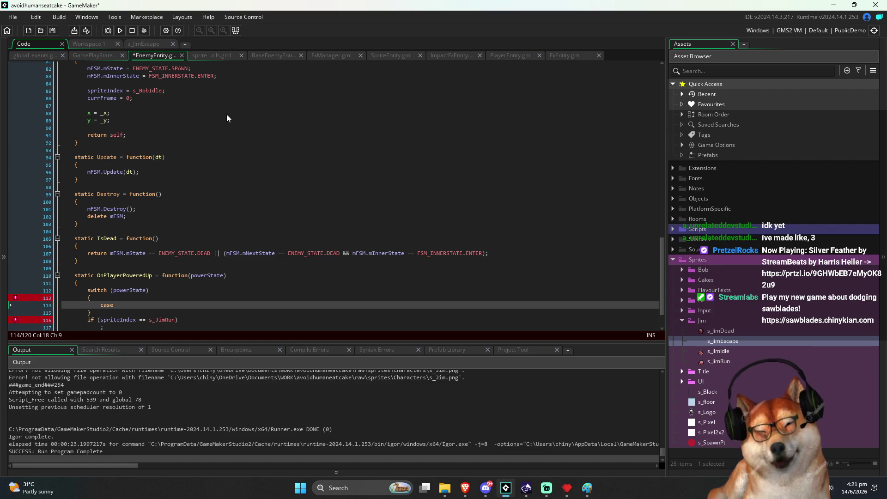
text(POWER)
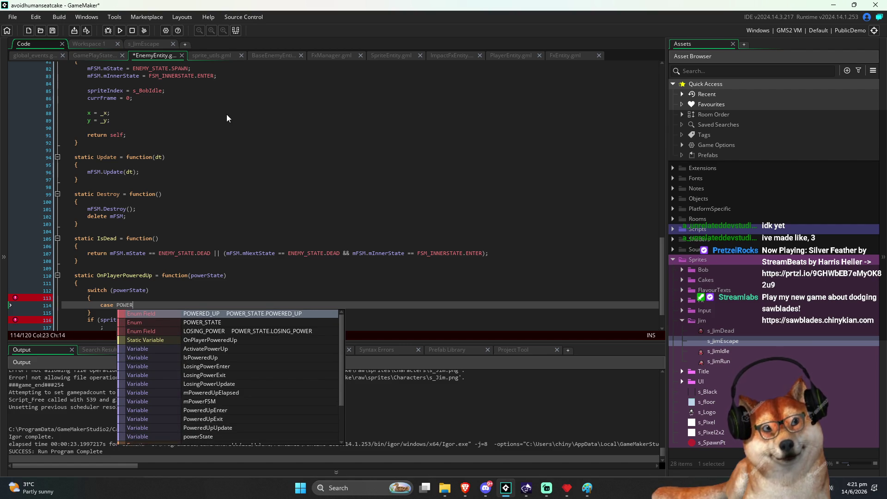
key(Down)
key(Return)
text(.)
key(Down)
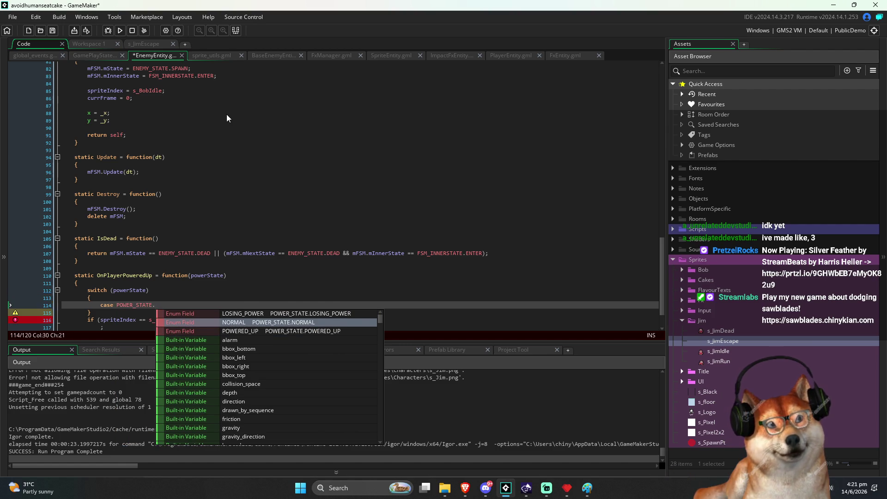
key(Down)
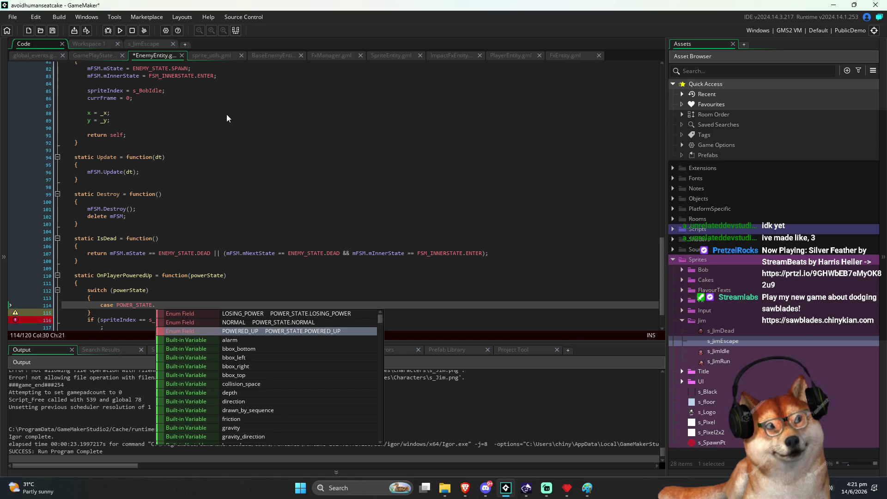
key(Return)
key(ctrl+s)
text(:)
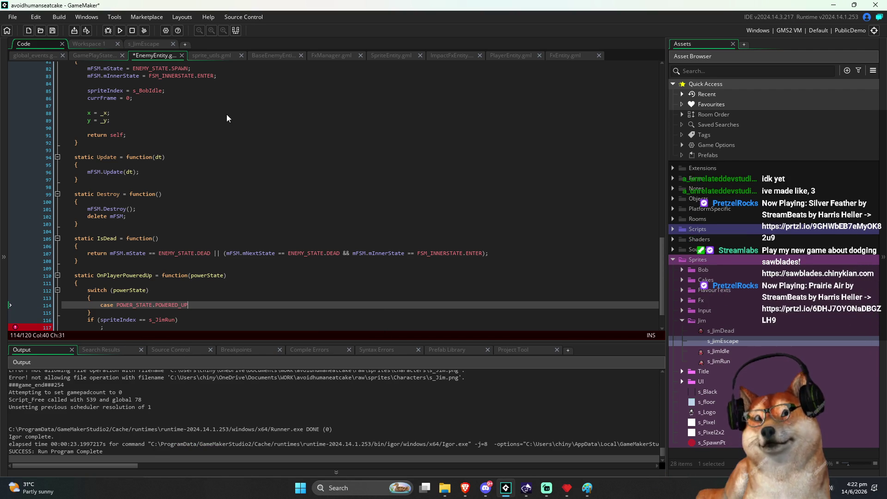
key(BackSpace)
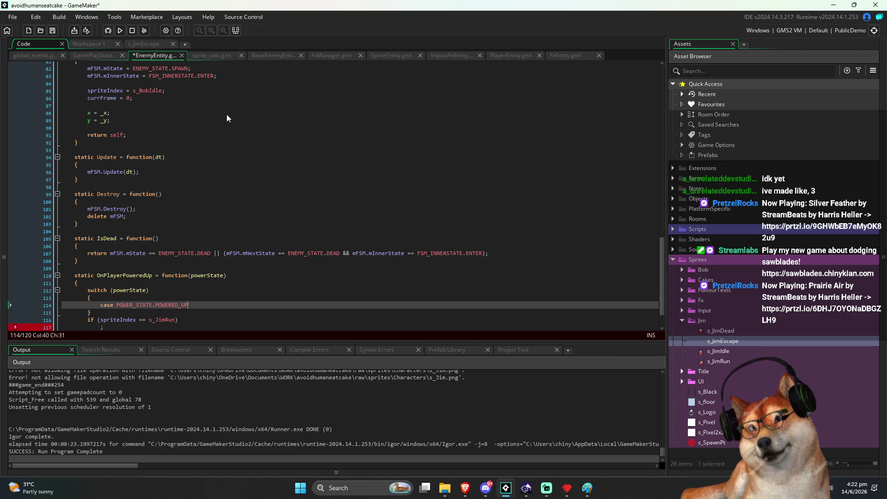
text(:)
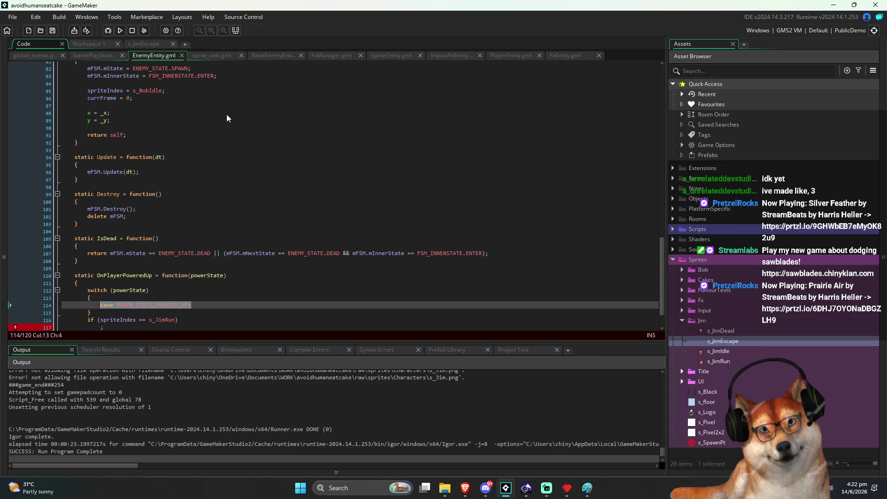
Step: Add a POWER_STATE.NORMAL case with the comment //lost powerup
key(Up)
key(Return)
key(ctrl+z)
key(Left)
key(ctrl+shift+Left)
text(NOTM)
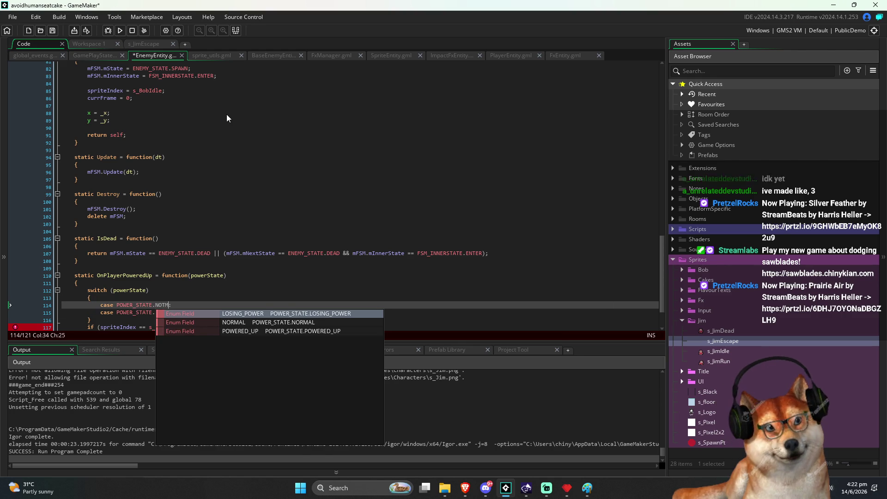
key(Down)
key(Return)
key(ctrl+s)
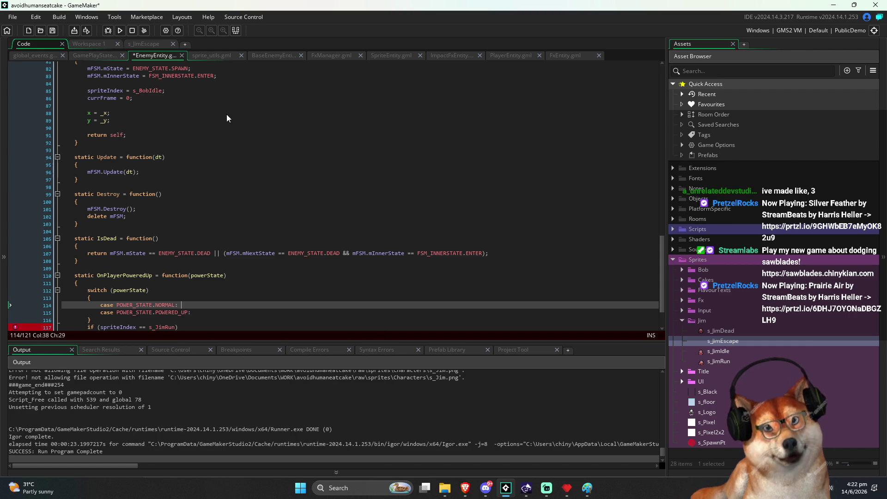
key(End)
text(//lost poweru)
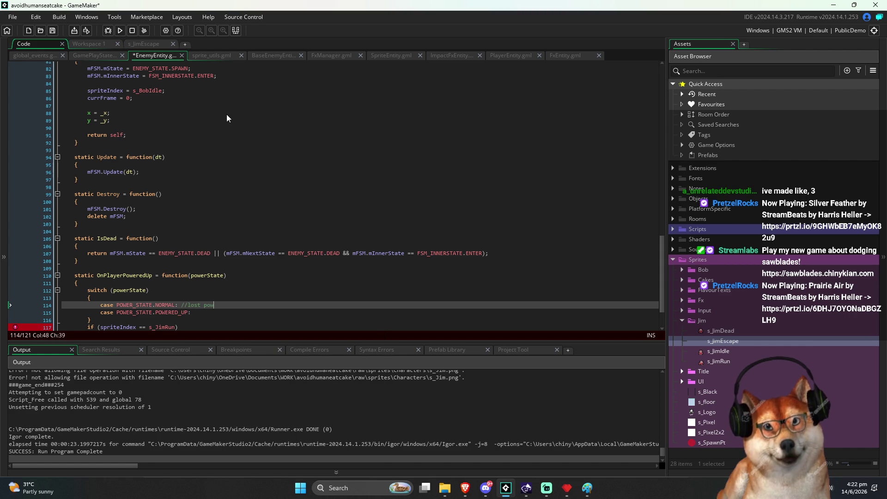
text(p)
key(ctrl+s)
Step: Place NORMAL below POWERED_UP and end both cases with break;
key(Down)
key(Down)
key(Down)
key(Up)
key(Up)
key(Up)
key(Up)
key(Down)
key(Up)
key(alt+Down)
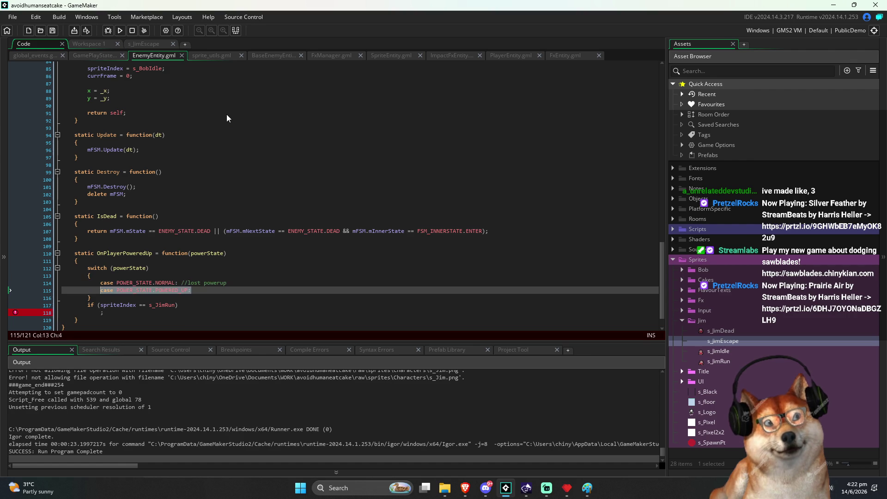
key(Up)
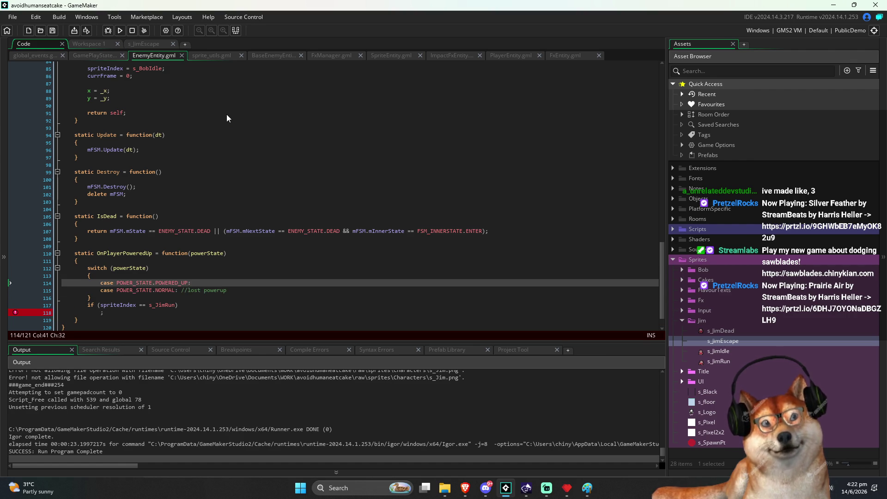
key(Return)
text(break;)
key(Down)
key(End)
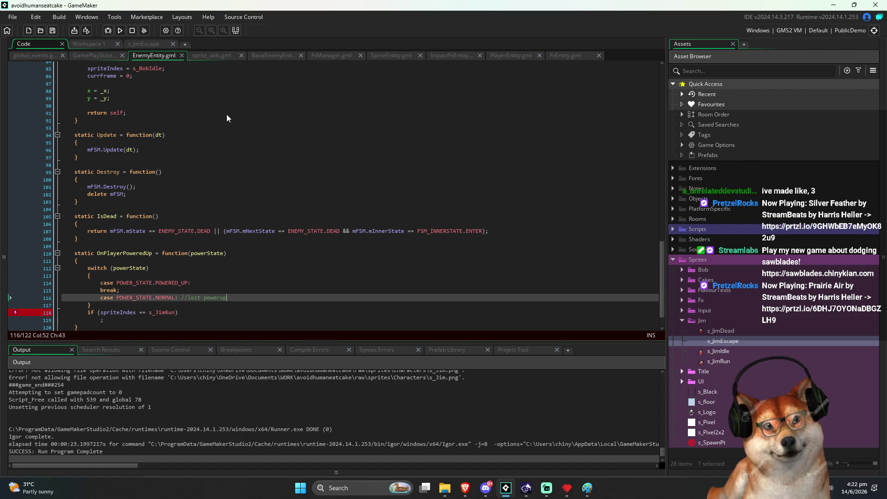
key(Return)
text(break;)
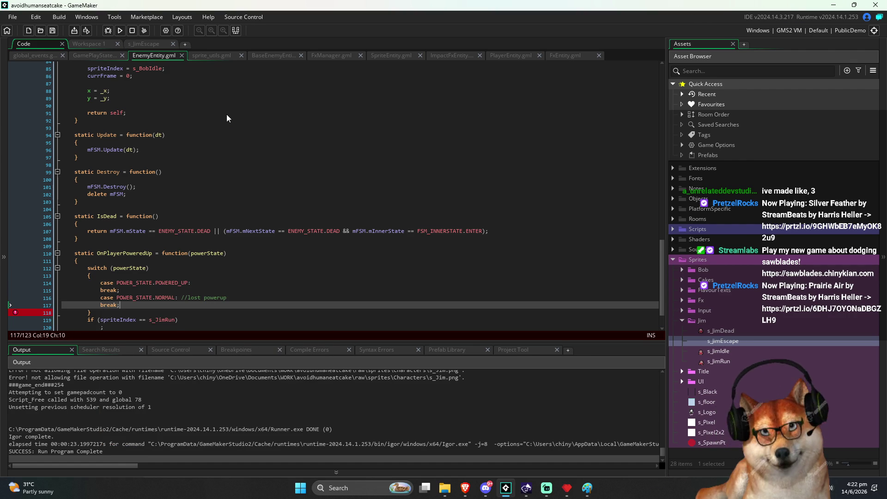
Step: Add a POWER_STATE.LOSING_POWER case ending in break; and save the script
key(Return)
text(case POWER_STATE)
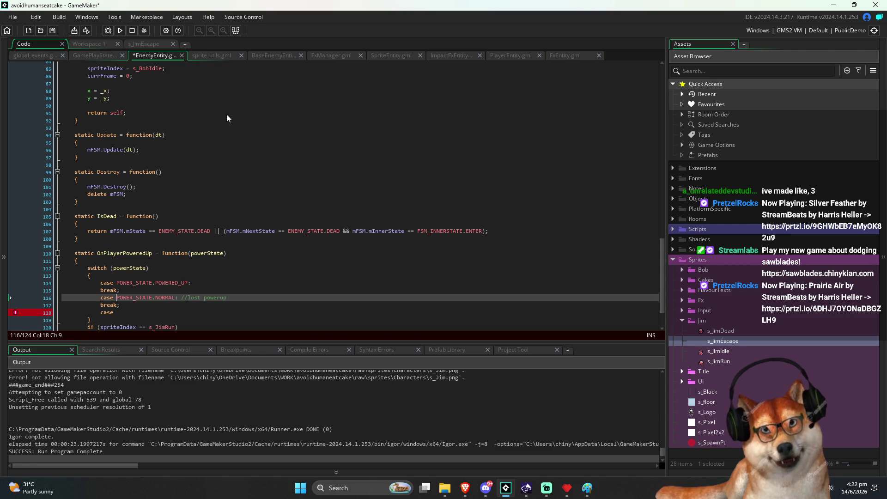
text(.)
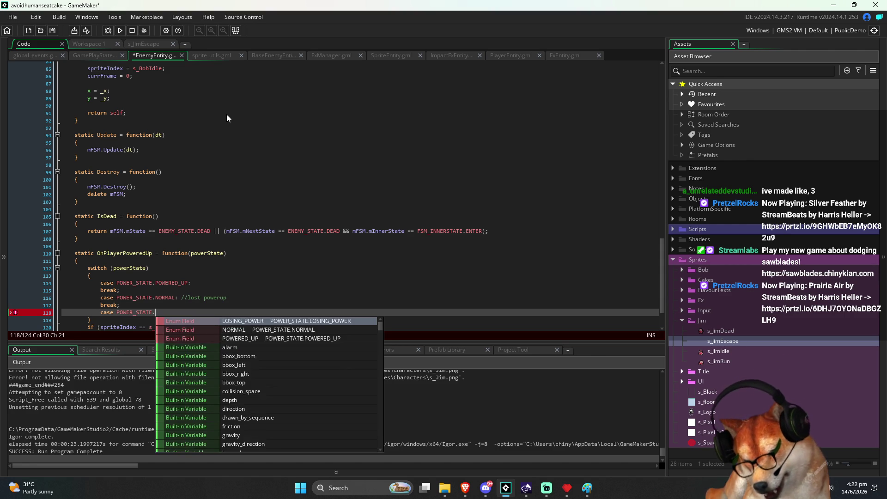
key(Return)
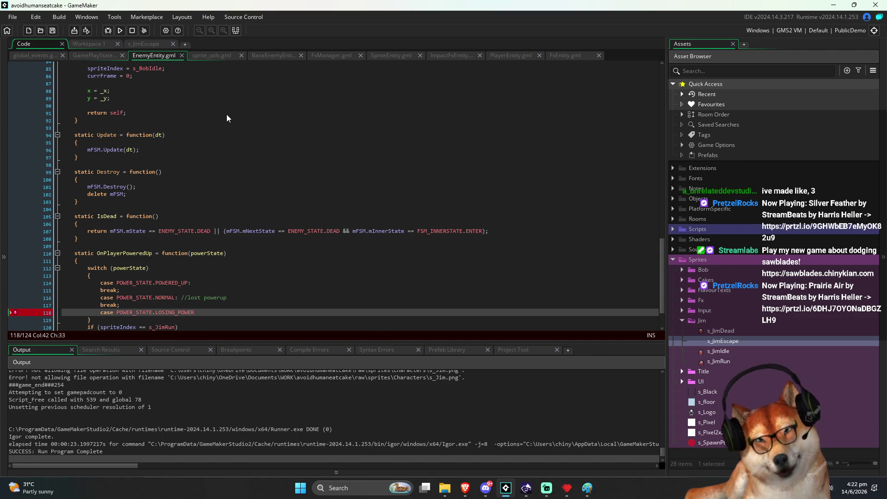
text(:)
key(Return)
text(break;)
key(ctrl+s)
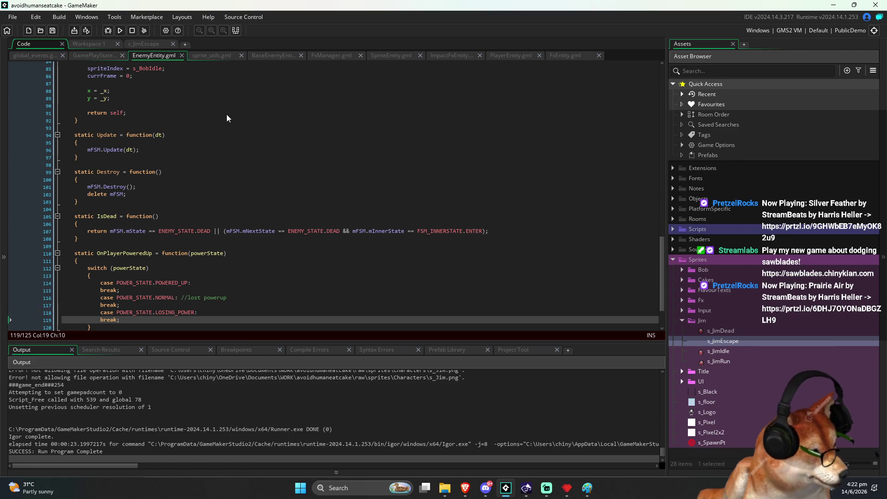
Step: Delete the leftover if (spriteIndex == s_JimRun) check after the switch
scroll(217, 117, down, 2)
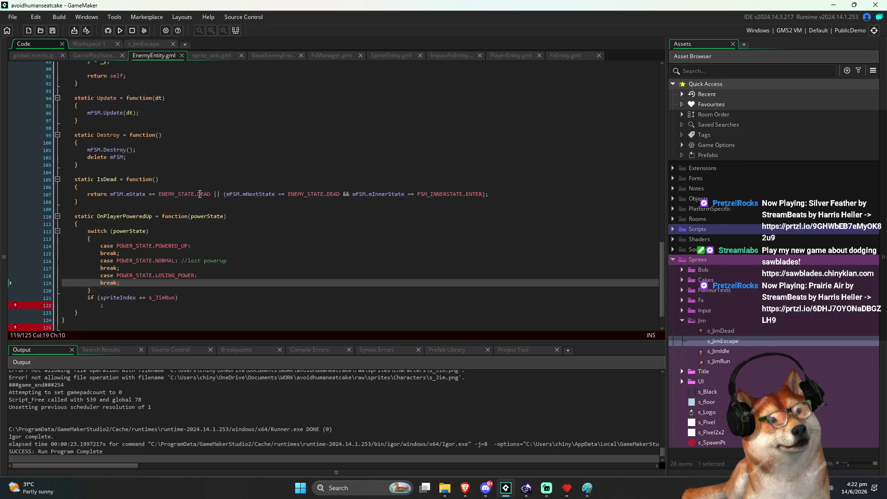
click(239, 245)
click(205, 289)
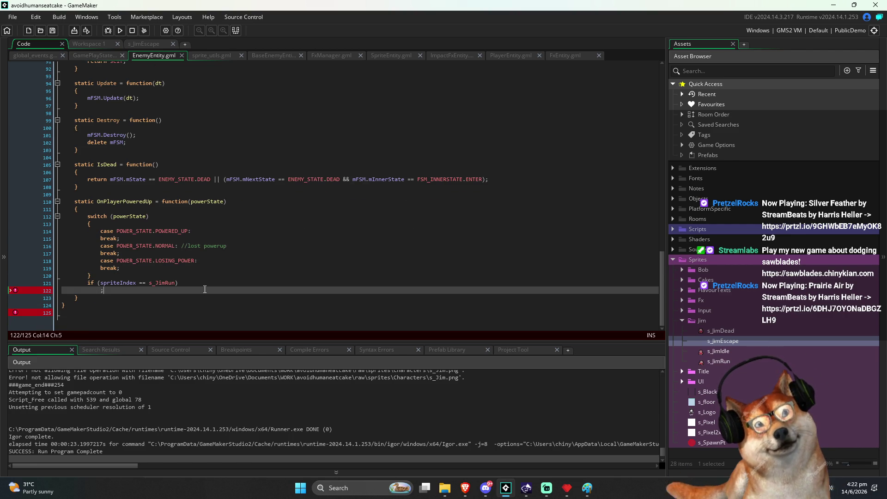
key(shift+Up)
key(shift+Up)
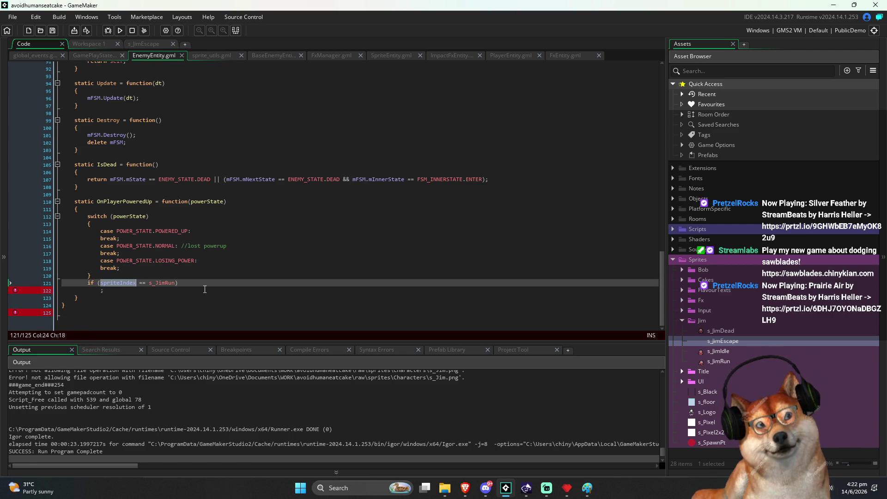
key(Delete)
Step: Begin a SetAnimation call on a new line under the POWERED_UP case
key(Up)
key(Up)
key(Up)
key(End)
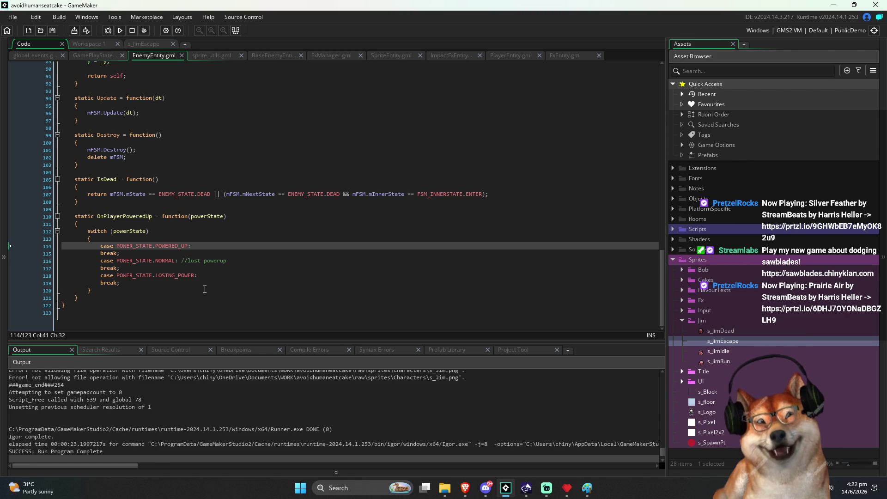
key(Return)
text(spriteIndex)
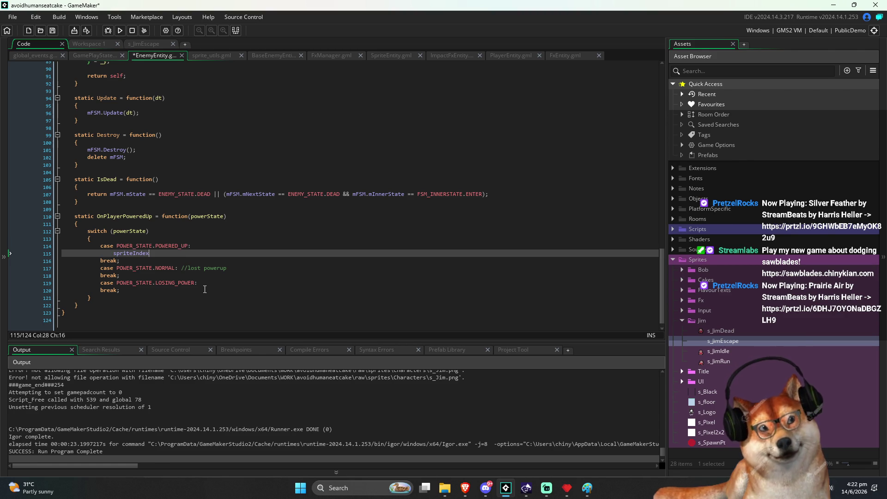
text( = s_jim)
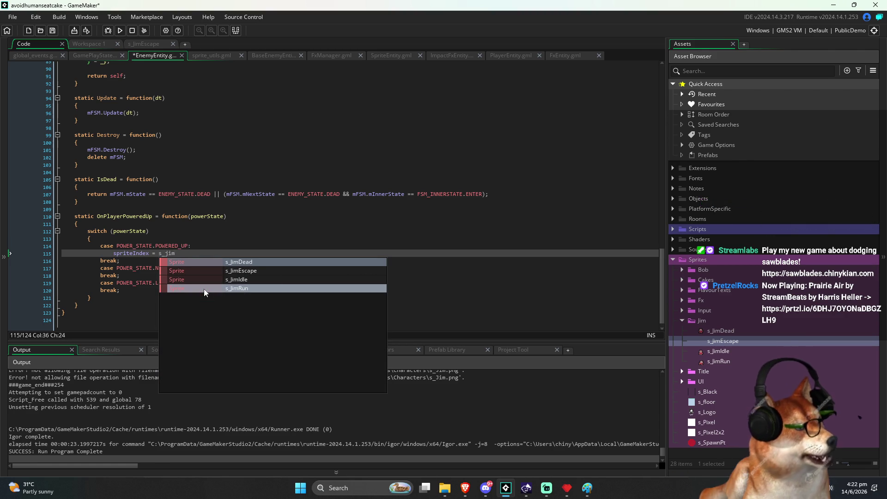
key(ctrl+BackSpace)
key(ctrl+BackSpace)
key(ctrl+BackSpace)
text(seta)
key(Return)
scroll(174, 226, up, 6)
scroll(174, 226, up, 13)
scroll(99, 250, up, 9)
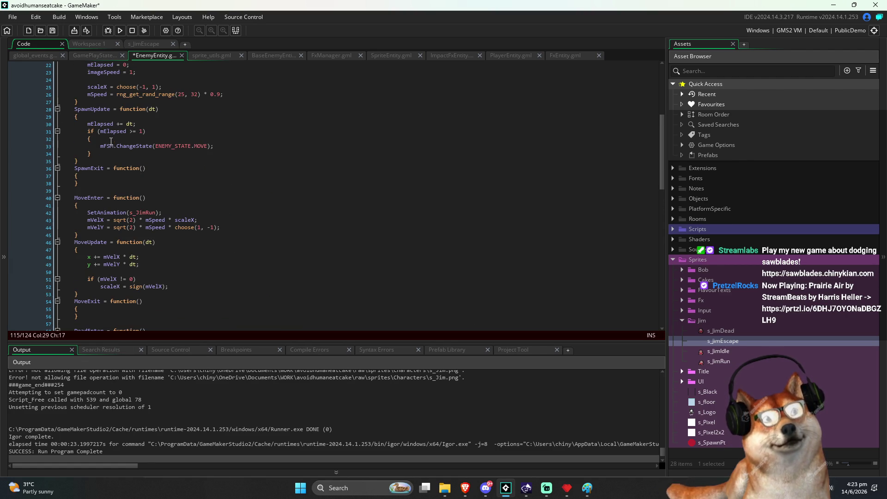
scroll(392, 246, up, 2)
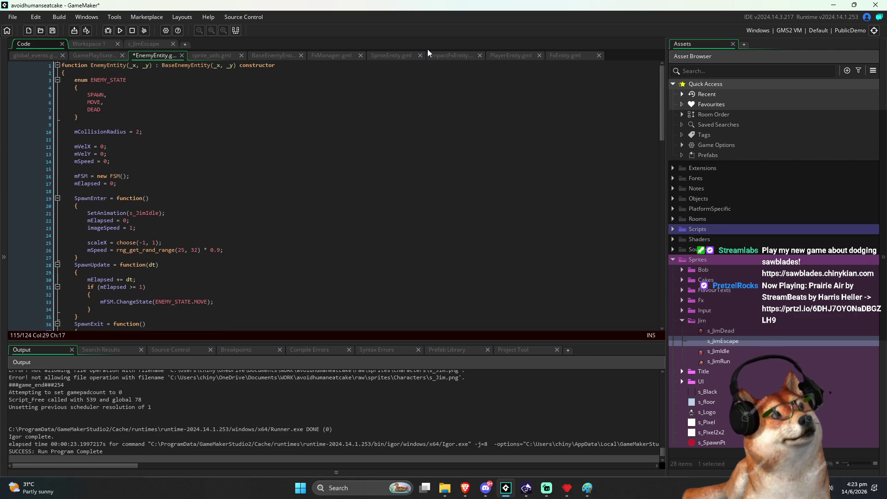
click(390, 55)
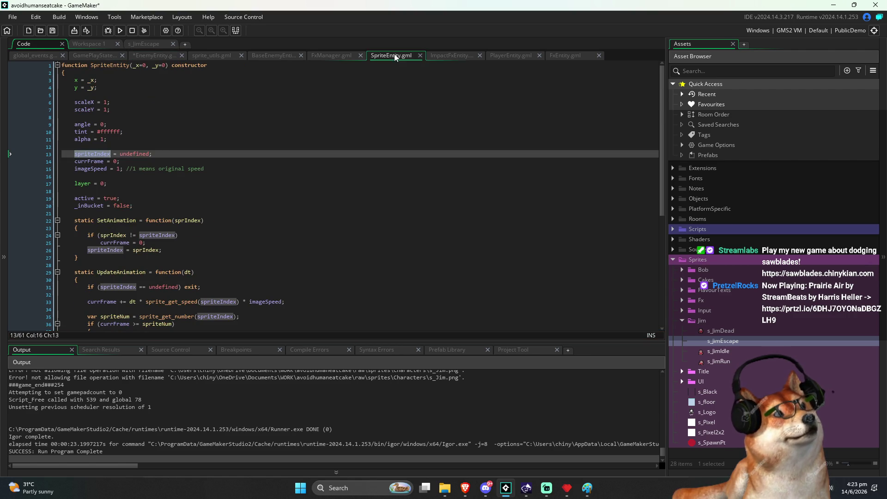
click(121, 235)
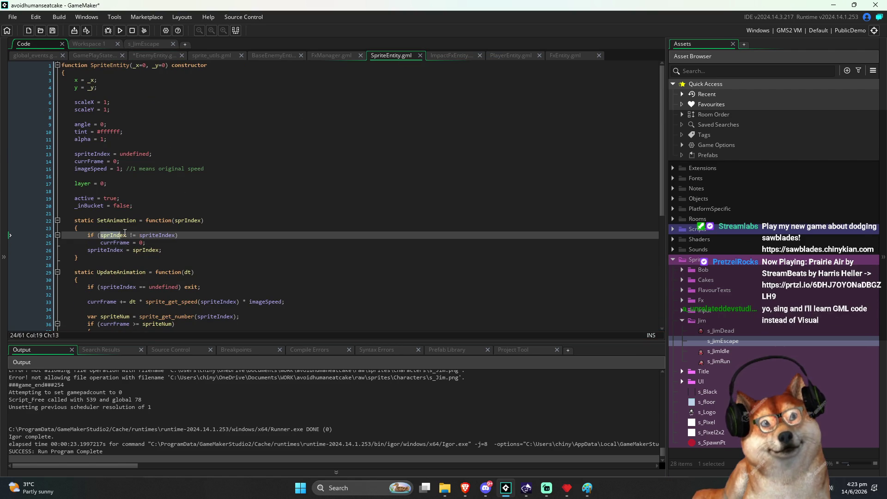
click(178, 242)
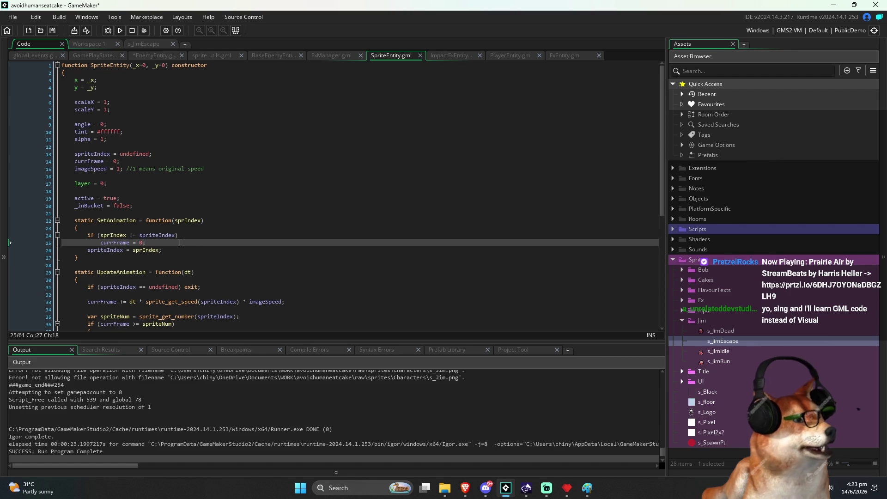
drag(180, 242, 100, 244)
drag(162, 250, 88, 250)
key(ctrl+Tab)
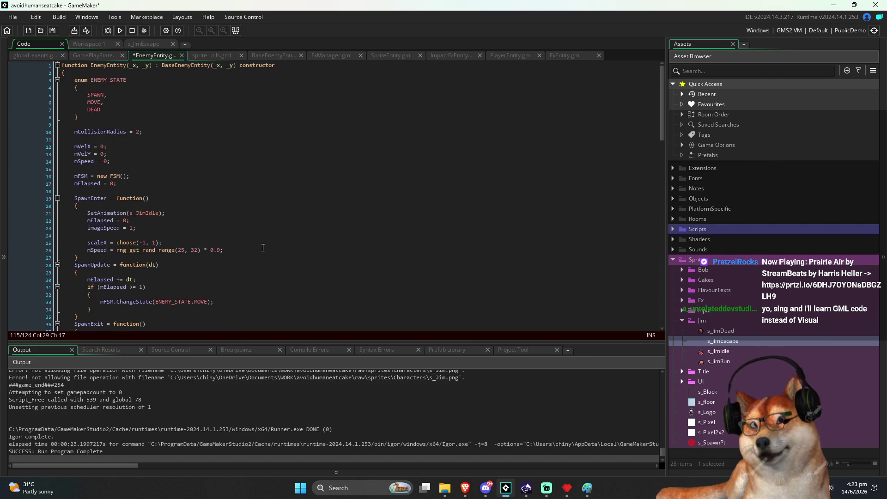
scroll(282, 264, down, 4)
Step: Replace the SetAnimation call under POWERED_UP with spriteIndex = s_JimEscape;
click(284, 267)
key(ctrl+End)
key(Up)
key(Up)
key(Up)
key(ctrl+shift+Left)
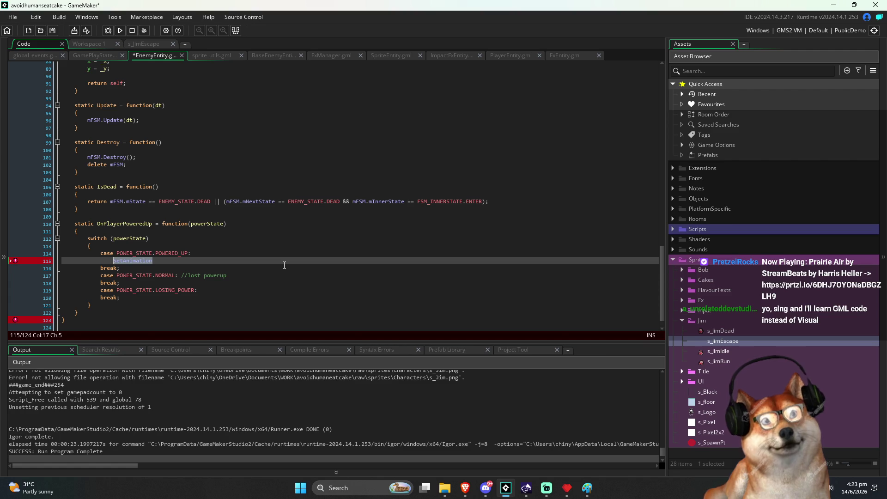
text(spritein)
key(BackSpace)
key(BackSpace)
text(Index = )
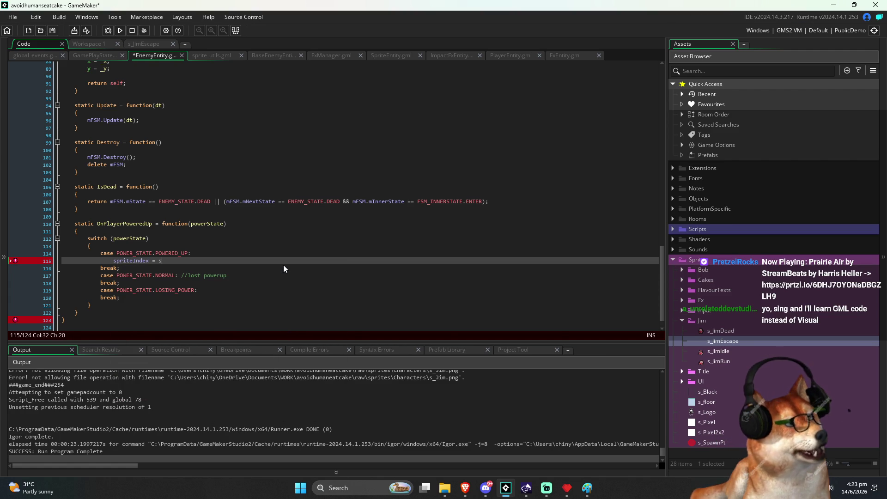
text(s_Jim)
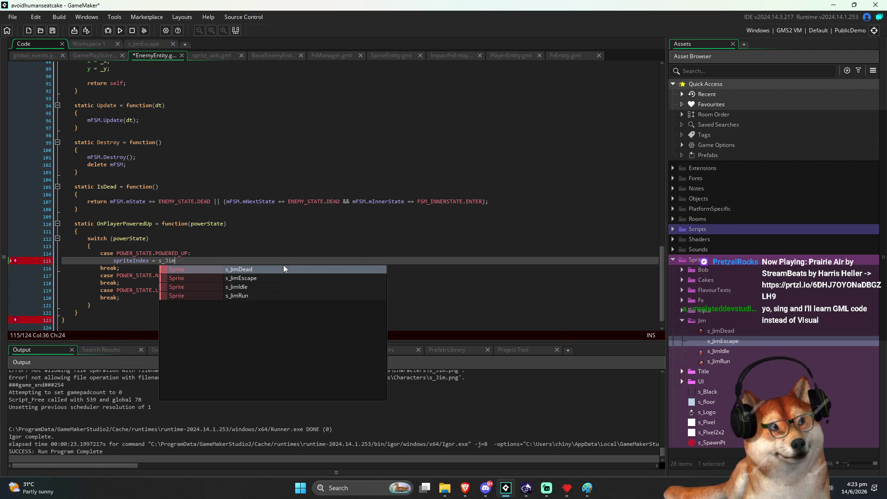
key(Down)
key(Down)
key(Down)
key(Return)
key(BackSpace)
key(BackSpace)
key(BackSpace)
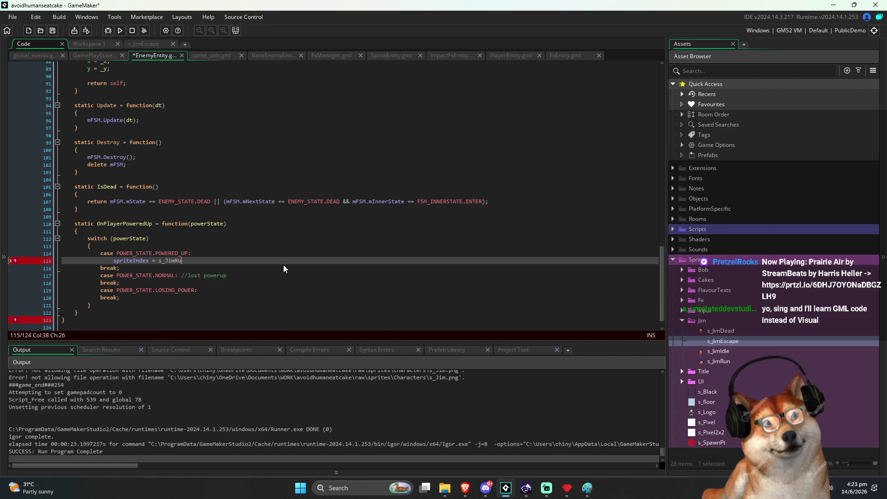
text(Escape)
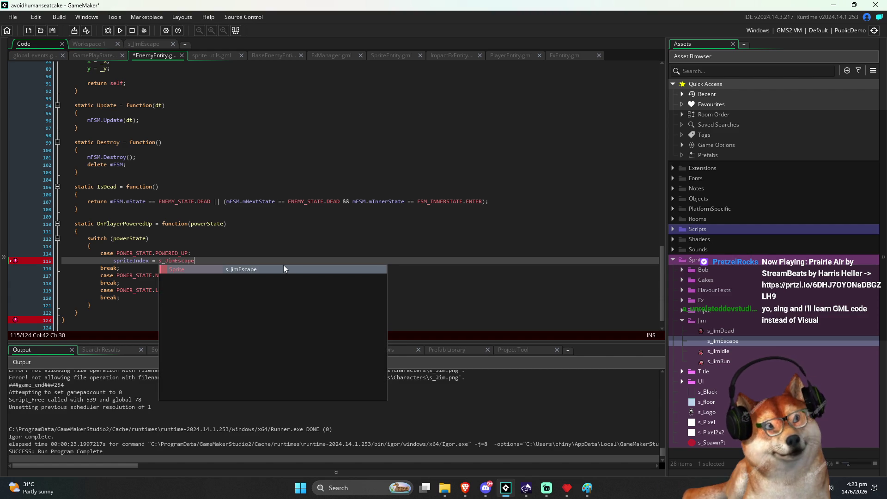
key(Return)
text(;)
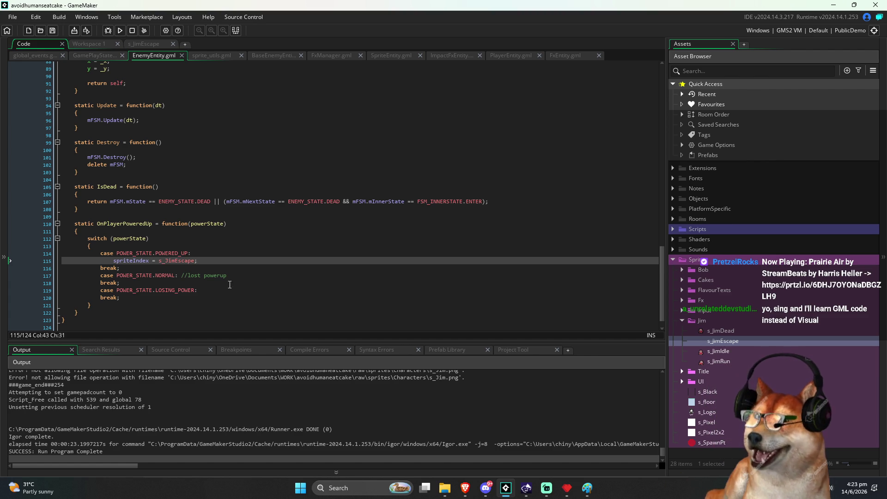
Step: Paste the spriteIndex = s_JimEscape; assignment under the NORMAL case and save
drag(209, 260, 123, 264)
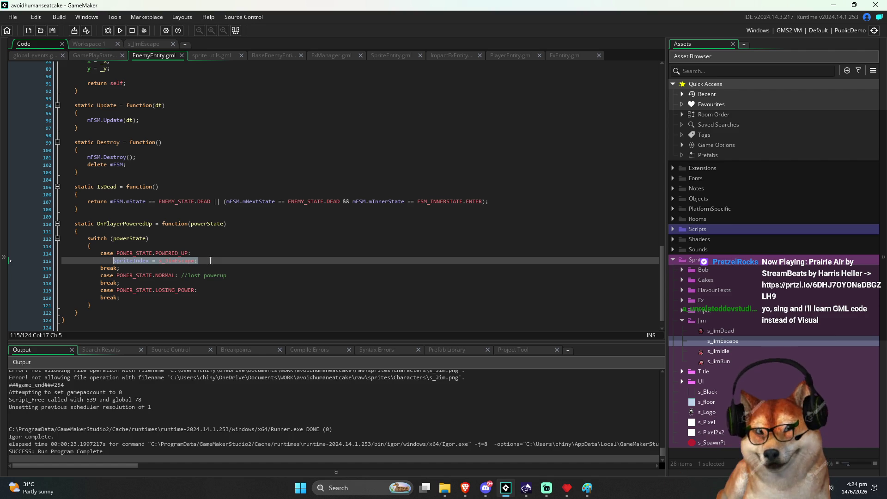
click(150, 280)
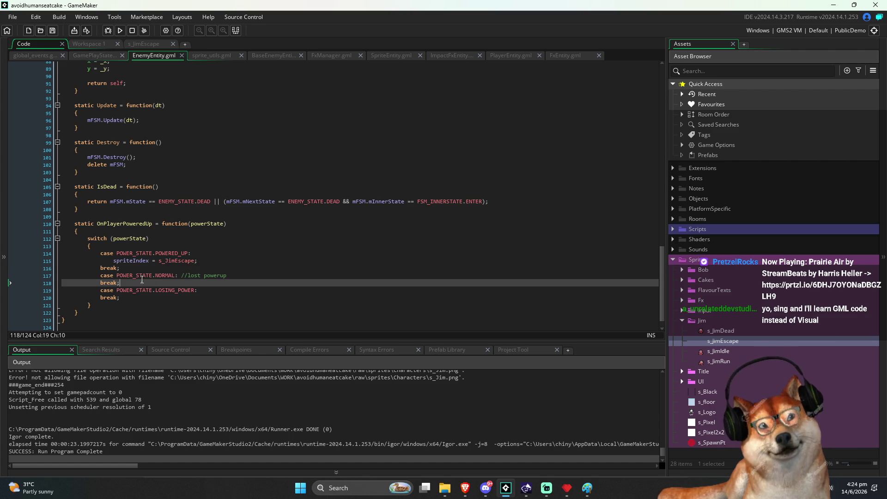
drag(198, 262, 109, 262)
key(ctrl+c)
click(124, 261)
key(ctrl+Left)
key(ctrl+shift+Right)
key(End)
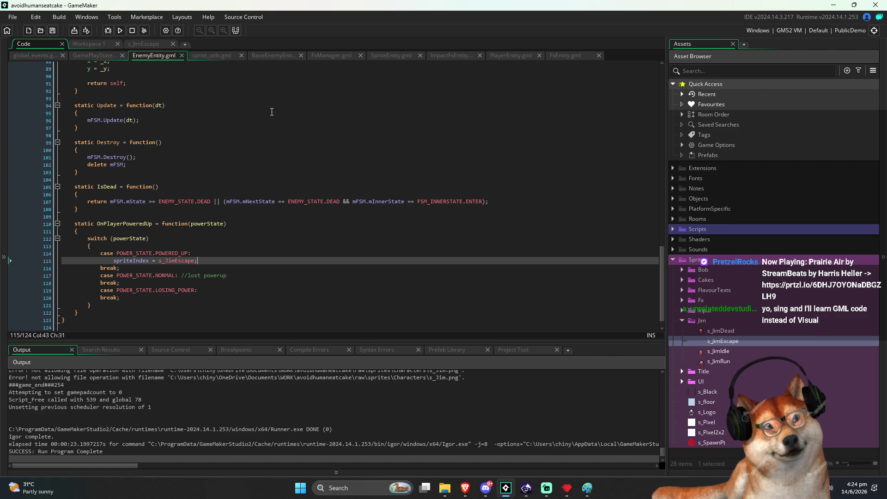
key(Down)
key(Down)
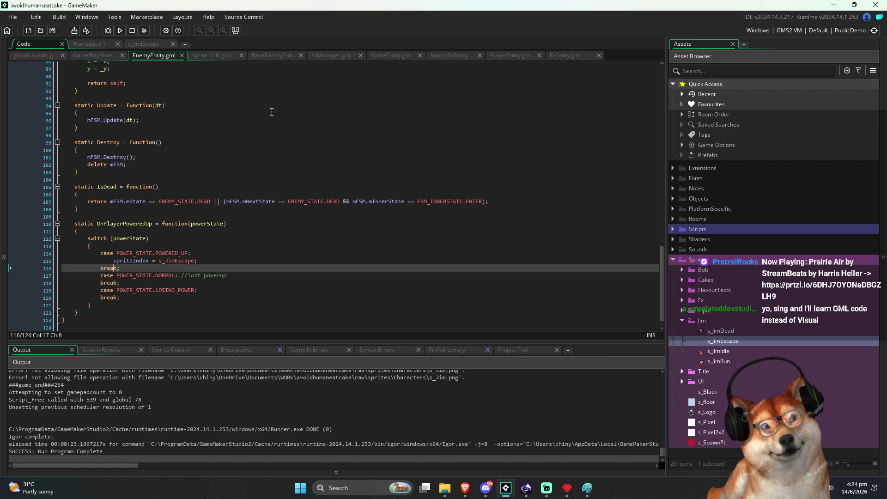
key(Home)
key(ctrl+Right)
key(End)
key(Return)
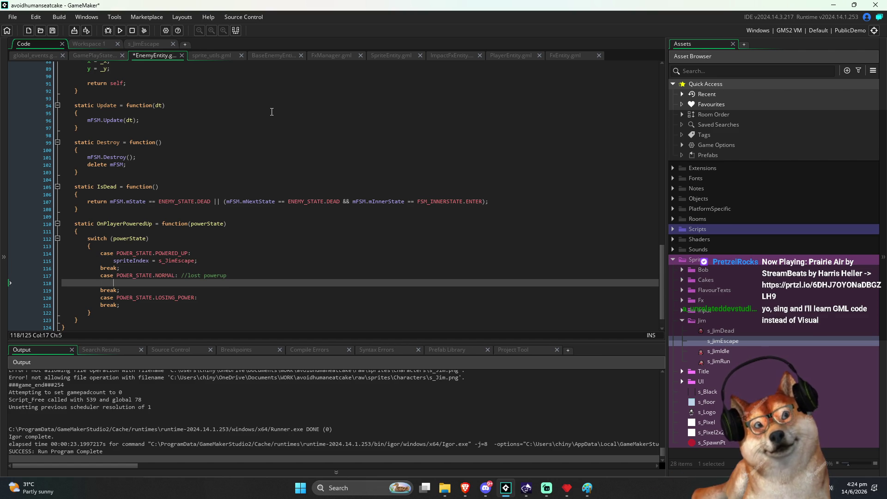
key(ctrl+v)
key(ctrl+s)
Step: Abandon an unfinished if condition and move the empty line above the switch
key(Up)
key(End)
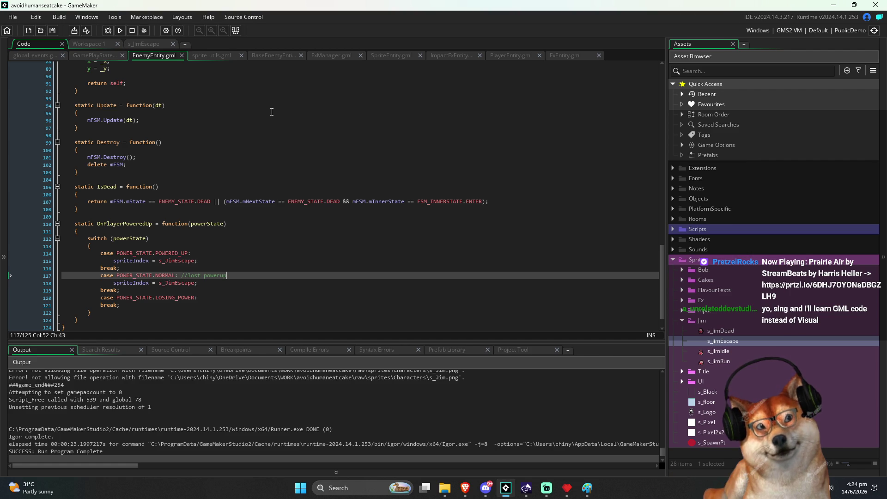
key(Return)
text(if ()
key(ctrl+s)
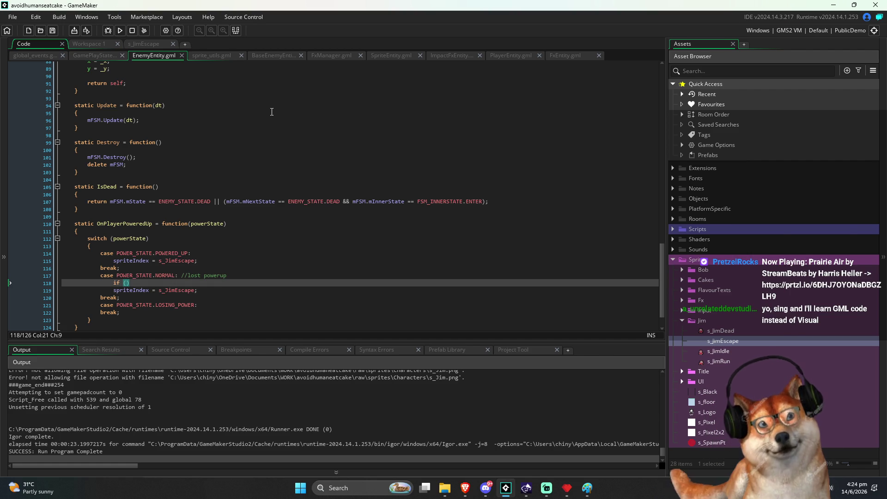
text(is)
key(Escape)
key(BackSpace)
key(BackSpace)
key(BackSpace)
key(alt+Up)
key(alt+Up)
key(alt+Up)
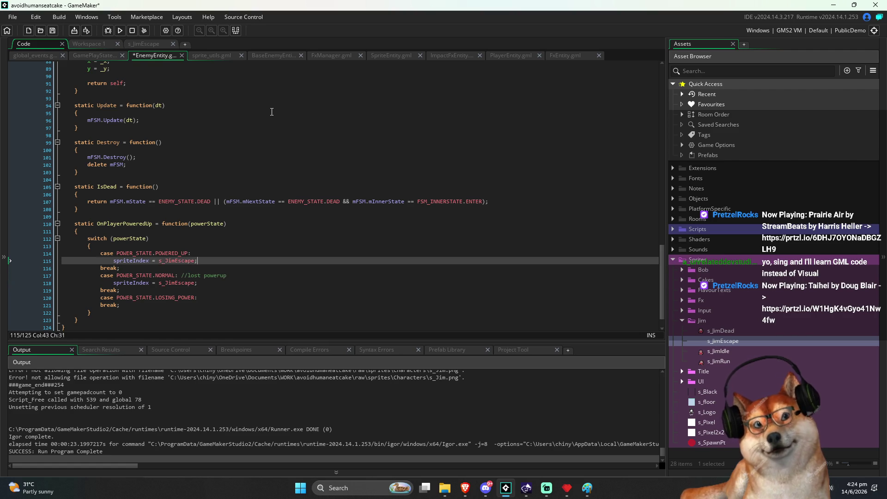
Step: Add if (IsDead()) exit; at the top of OnPlayerPoweredUp, tidy indentation, and save
text(i)
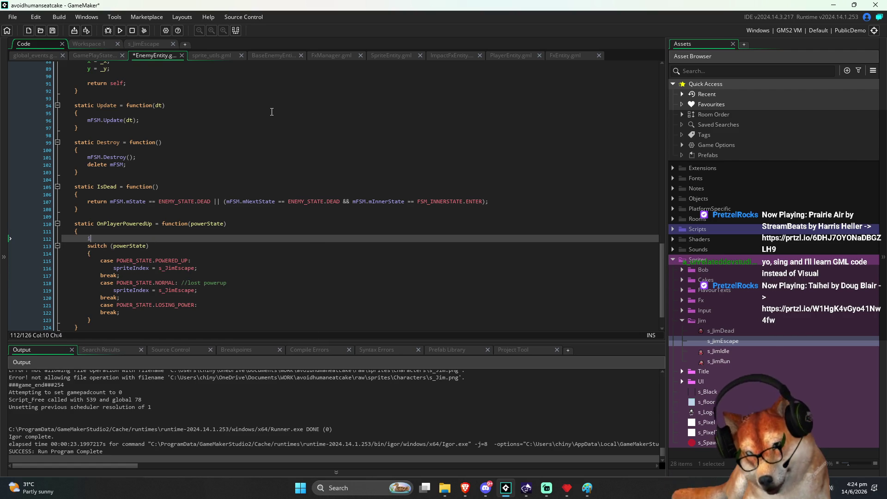
text(f (IsDead)
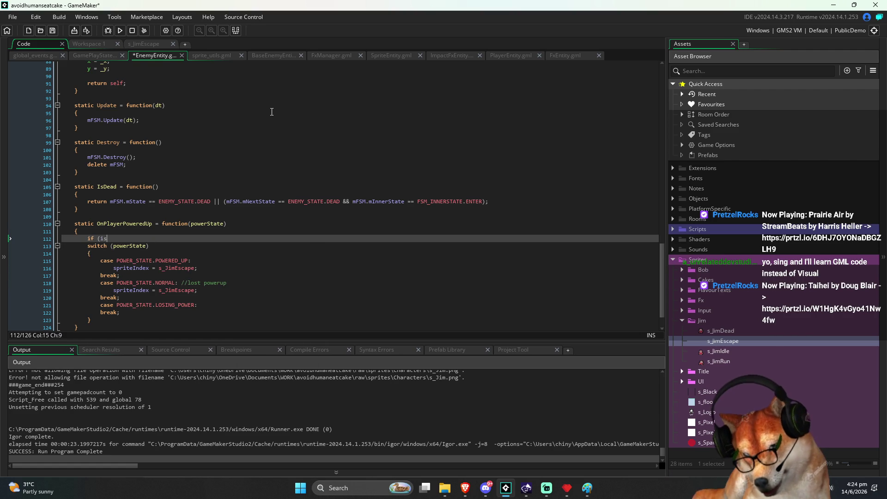
text(()))
key(ctrl+s)
key(Return)
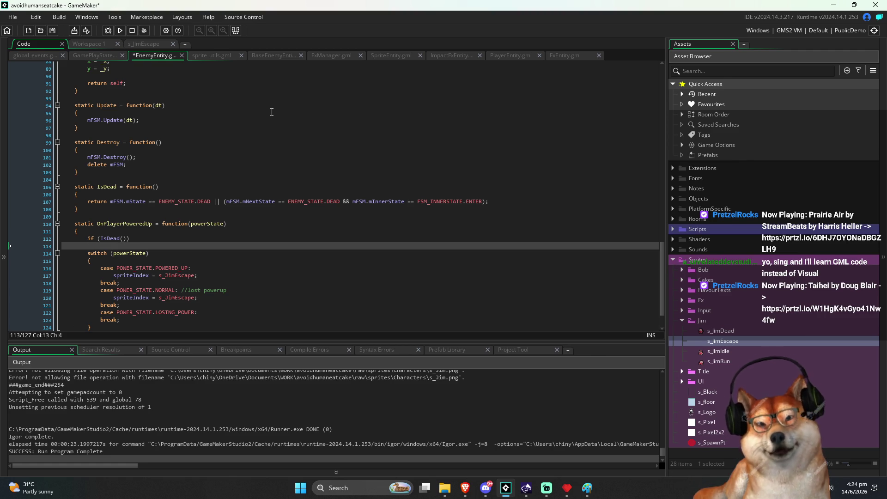
text(exit;)
key(Return)
key(ctrl+s)
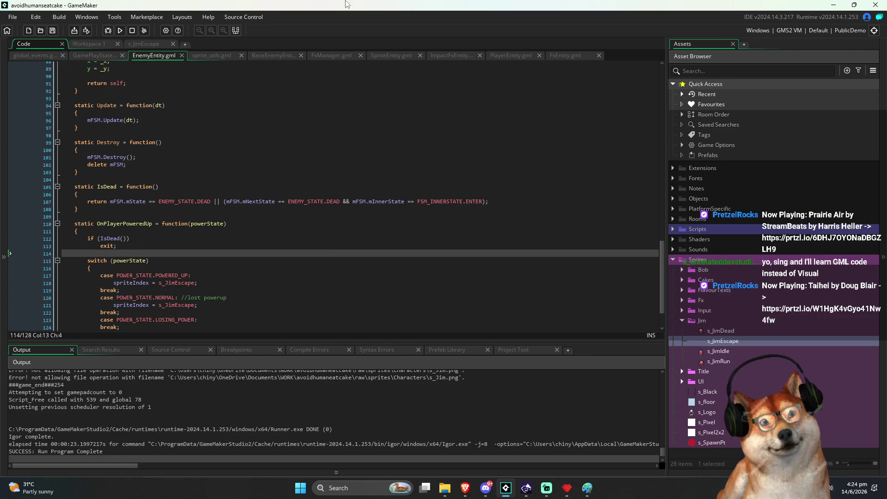
click(170, 239)
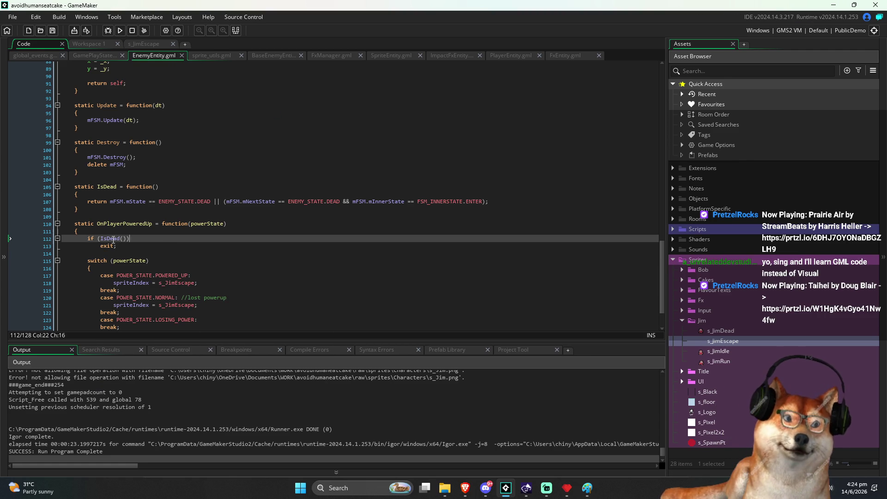
click(114, 246)
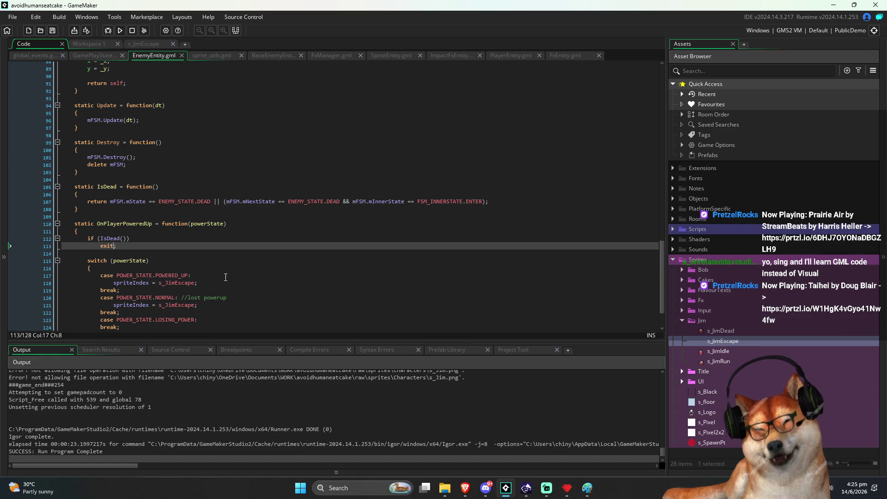
click(191, 251)
drag(191, 251, 93, 254)
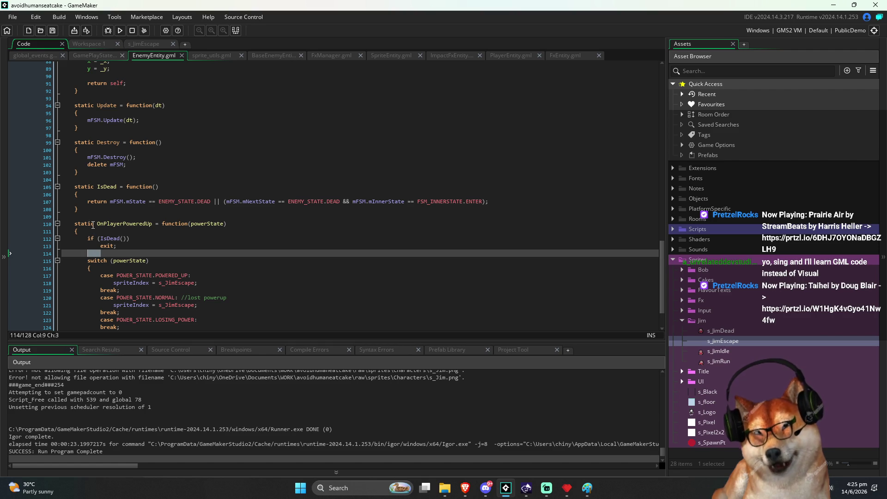
key(BackSpace)
key(ctrl+s)
Step: Change the NORMAL case's sprite from s_JimEscape to s_JimRun
click(116, 246)
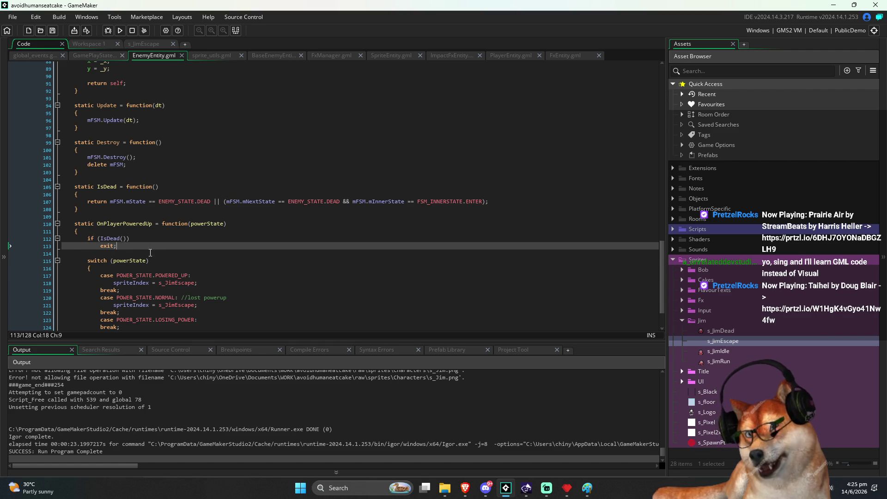
scroll(139, 249, down, 2)
click(111, 196)
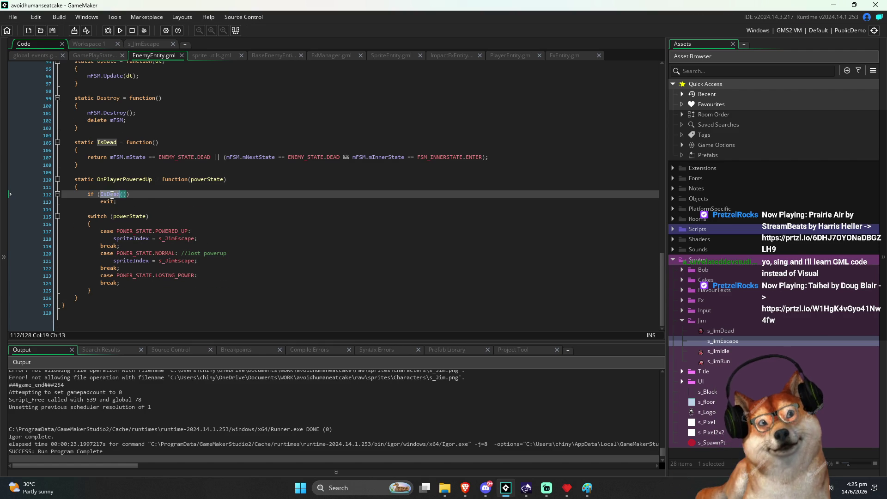
click(139, 193)
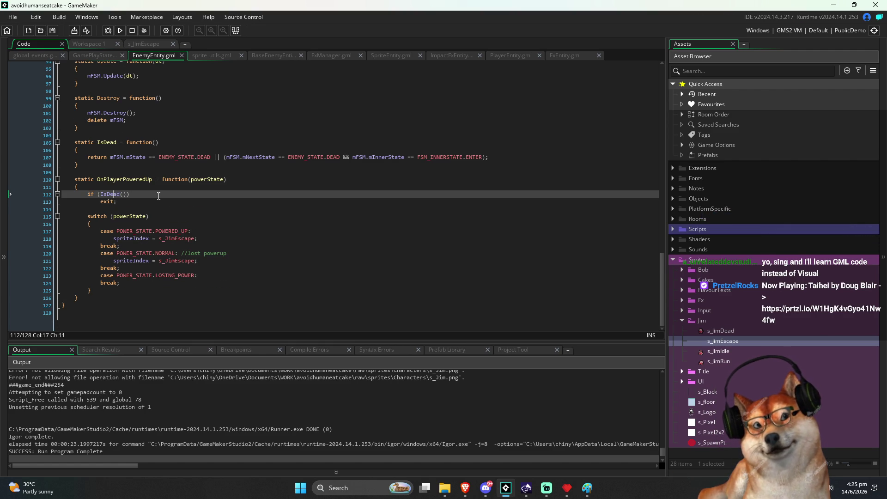
click(124, 202)
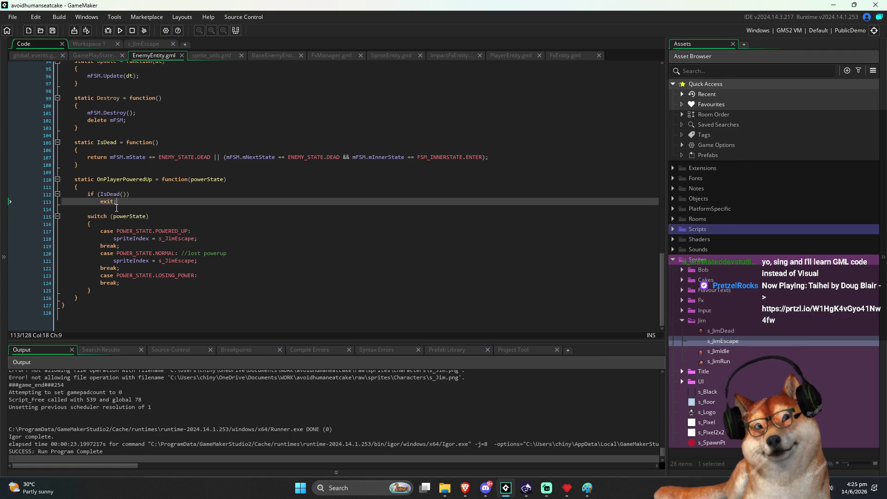
click(157, 209)
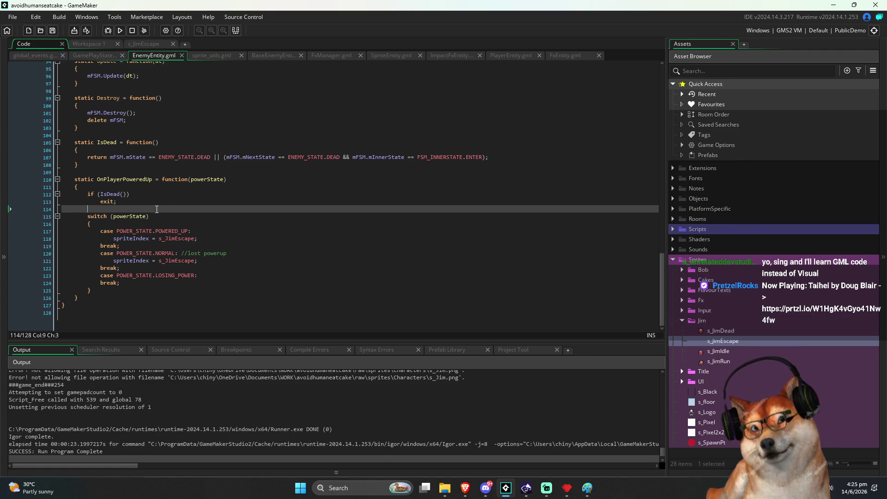
click(176, 239)
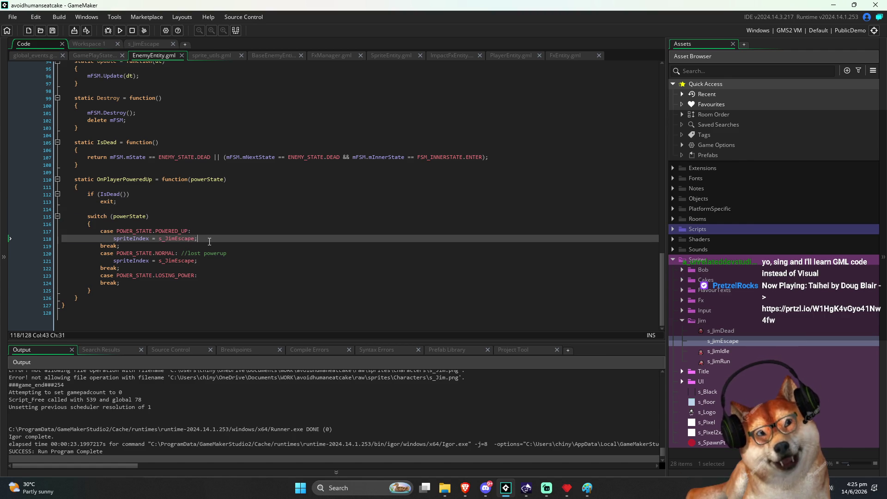
click(181, 261)
key(ctrl+shift+Right)
text(Run)
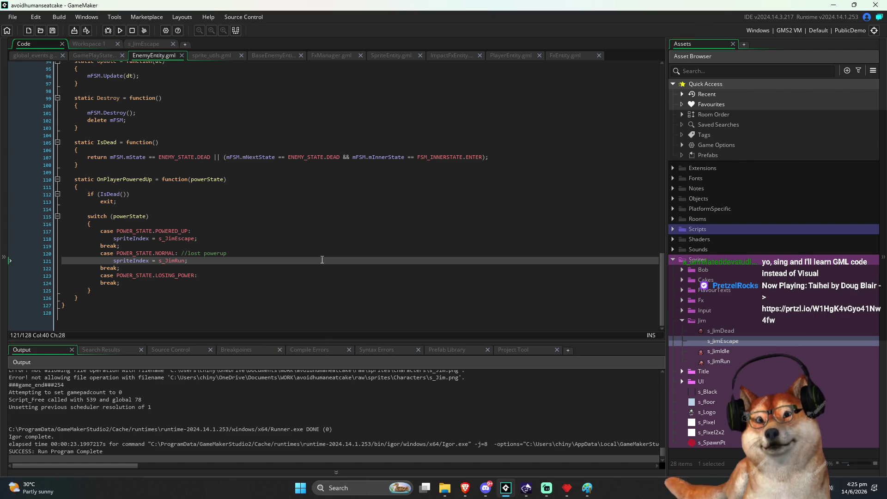
Step: Paste the s_JimRun assignment under LOSING_POWER, save, and run the game to test
key(Up)
key(Up)
key(Up)
key(Down)
key(Down)
key(Down)
key(ctrl+shift+Left)
key(ctrl+shift+Left)
key(ctrl+shift+Left)
key(ctrl+c)
key(Down)
key(Down)
key(End)
key(Return)
key(ctrl+v)
key(ctrl+s)
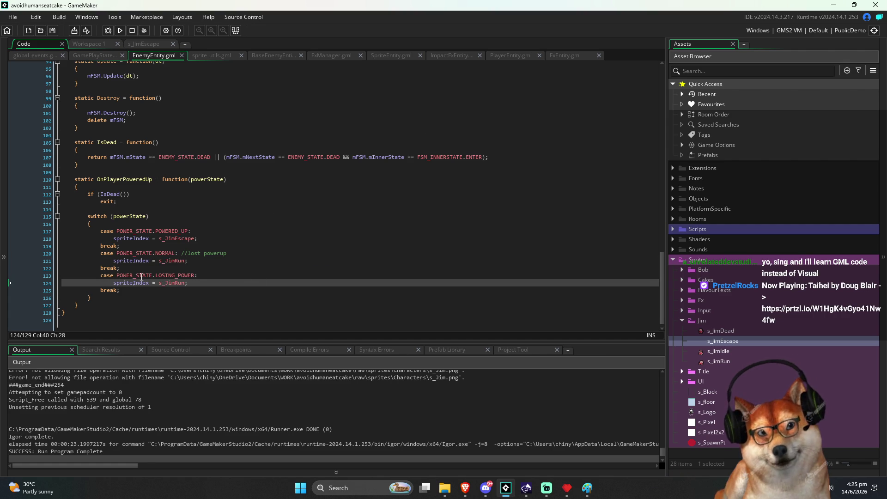
click(120, 30)
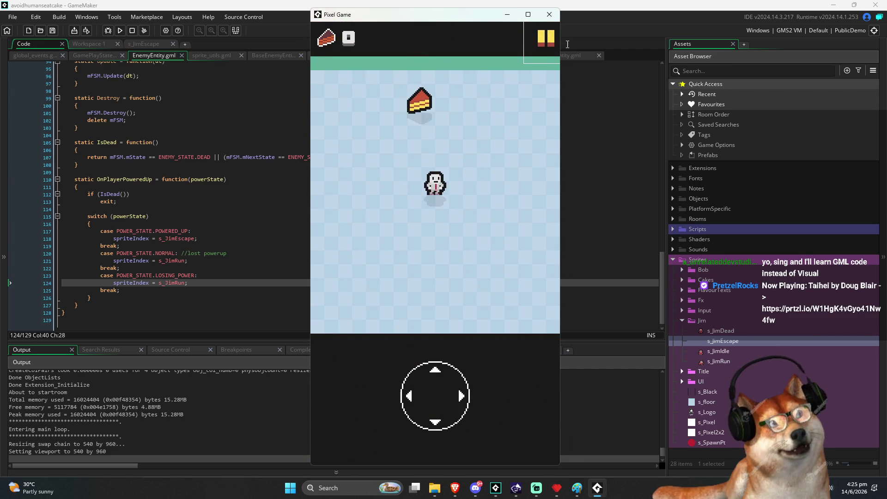
click(552, 19)
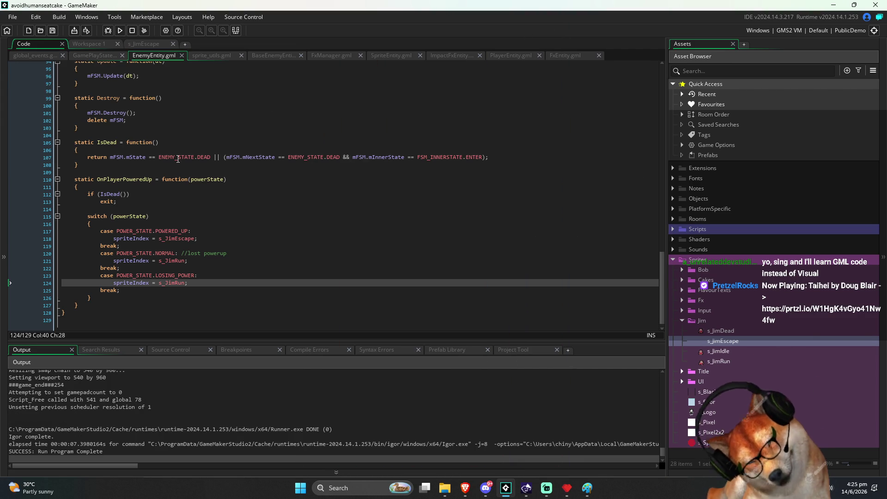
click(127, 180)
click(264, 194)
double_click(134, 179)
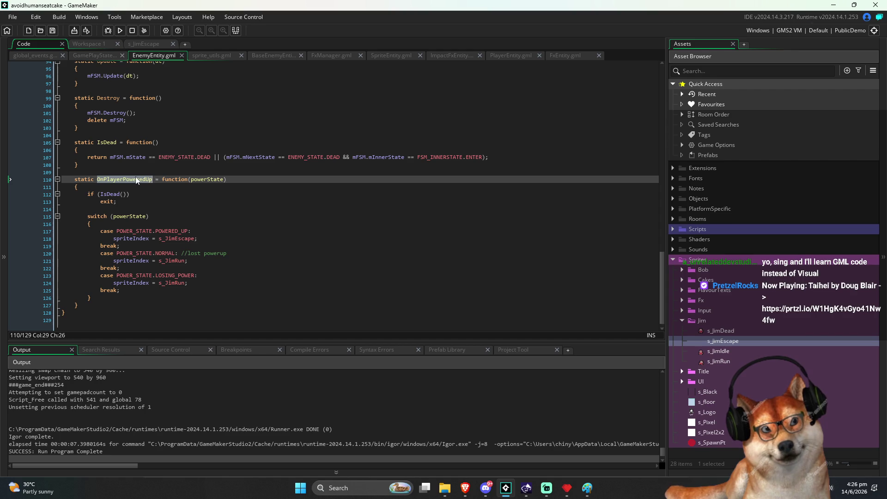
click(252, 143)
click(98, 55)
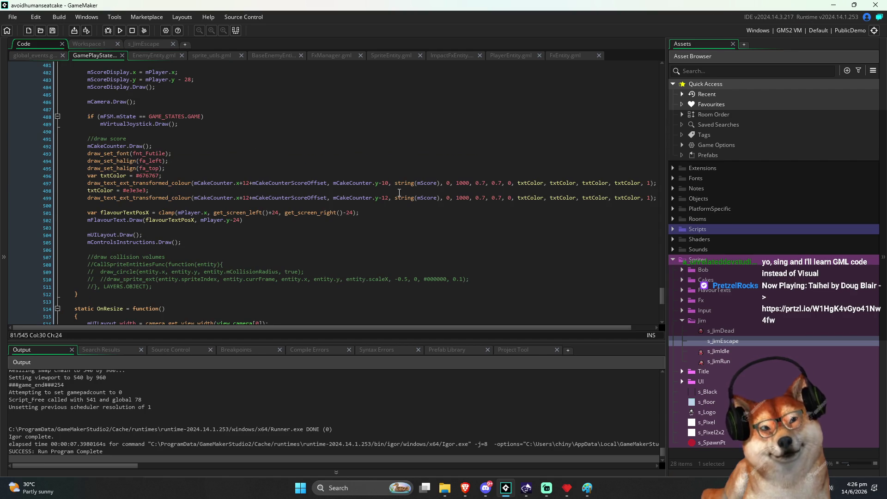
click(405, 147)
scroll(661, 280, down, 10)
click(426, 262)
scroll(149, 139, up, 9)
scroll(149, 139, up, 12)
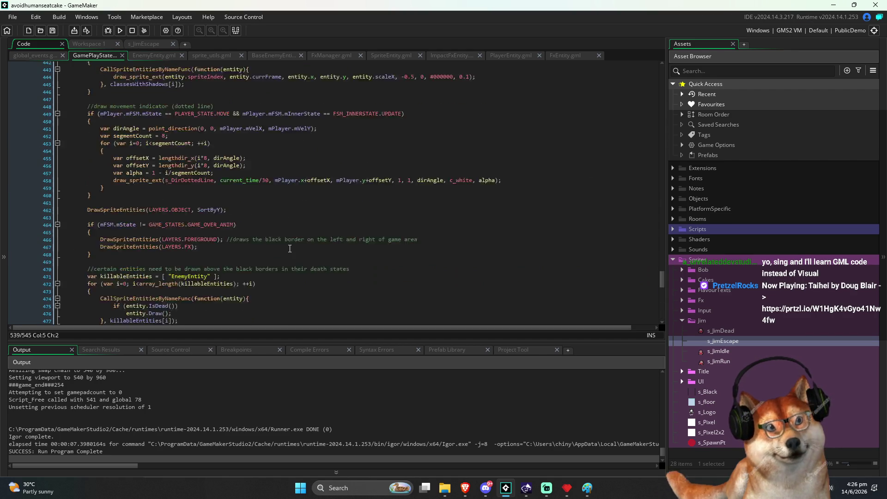
scroll(290, 248, down, 8)
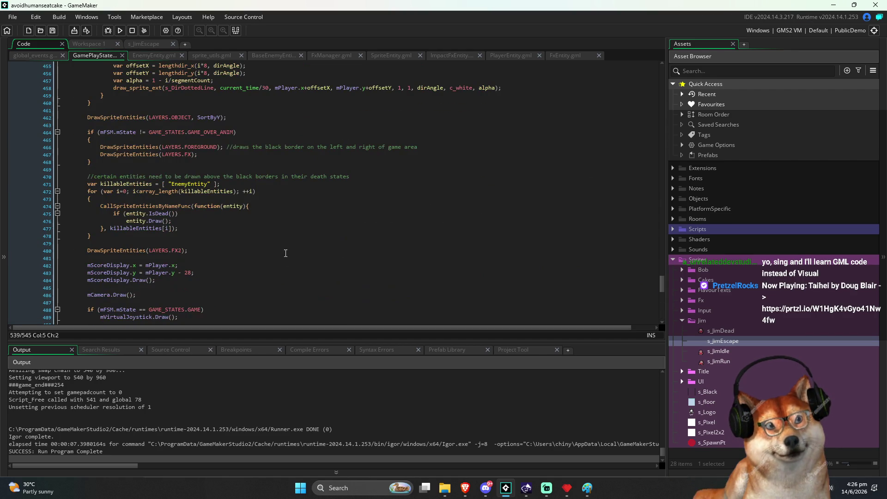
scroll(261, 245, down, 10)
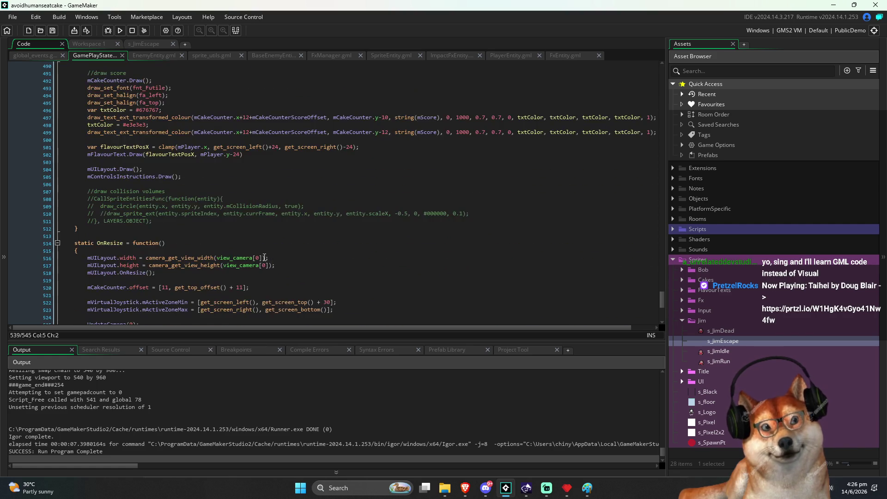
scroll(243, 265, up, 20)
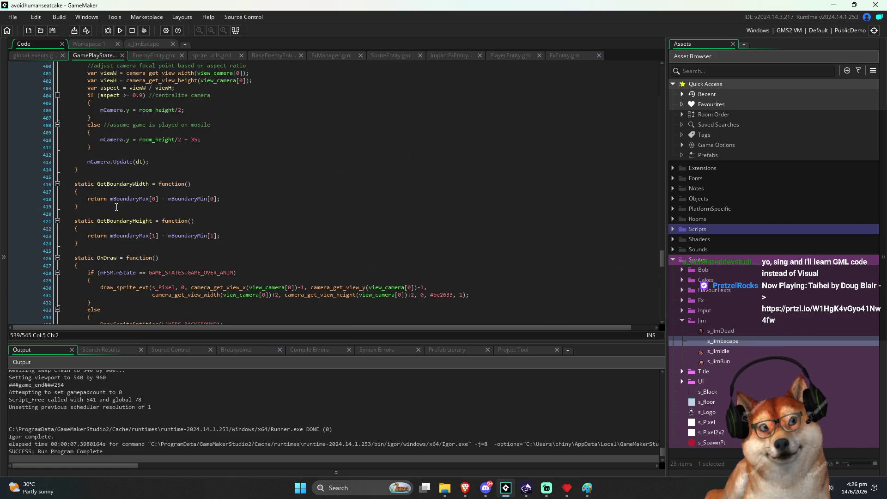
scroll(152, 237, up, 13)
scroll(157, 216, up, 4)
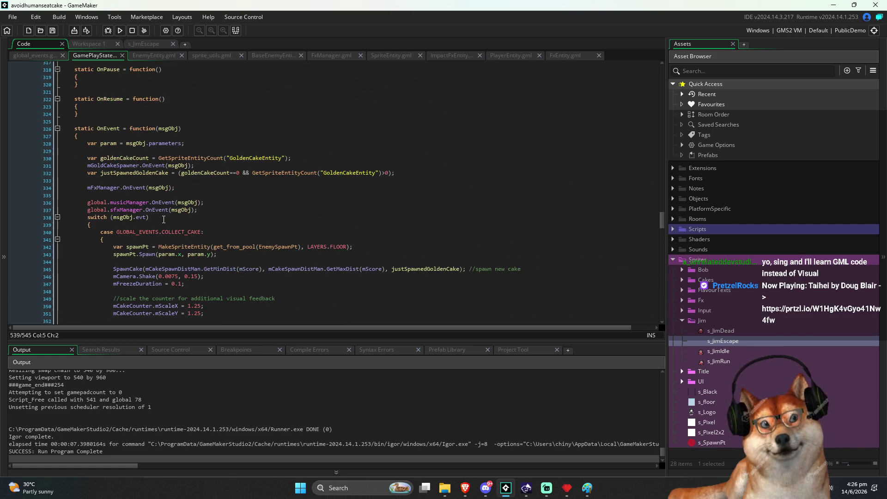
scroll(164, 219, down, 1)
click(105, 110)
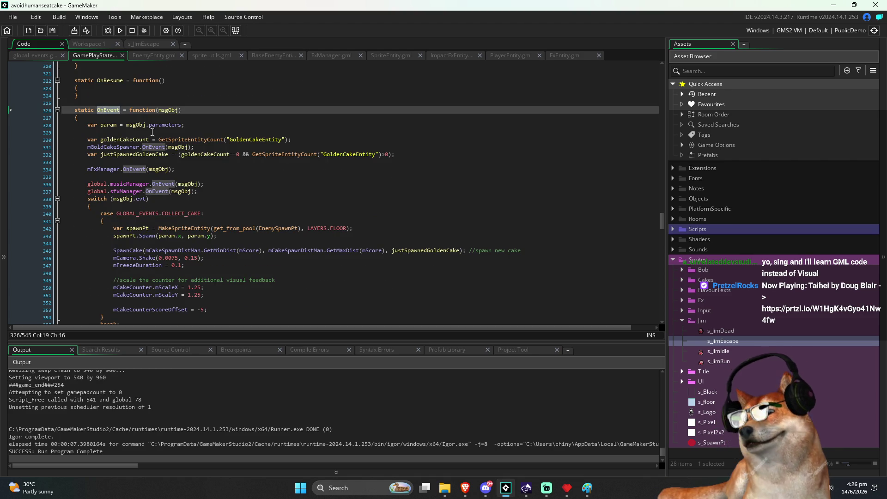
click(237, 184)
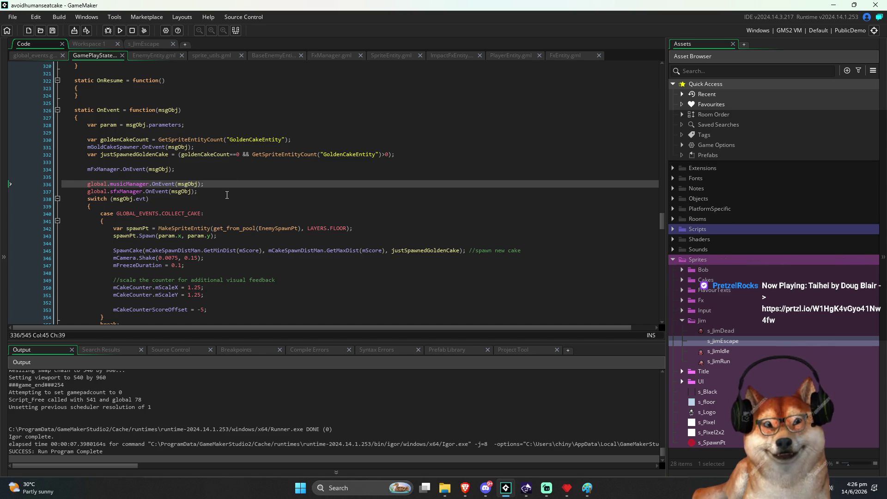
scroll(227, 194, down, 2)
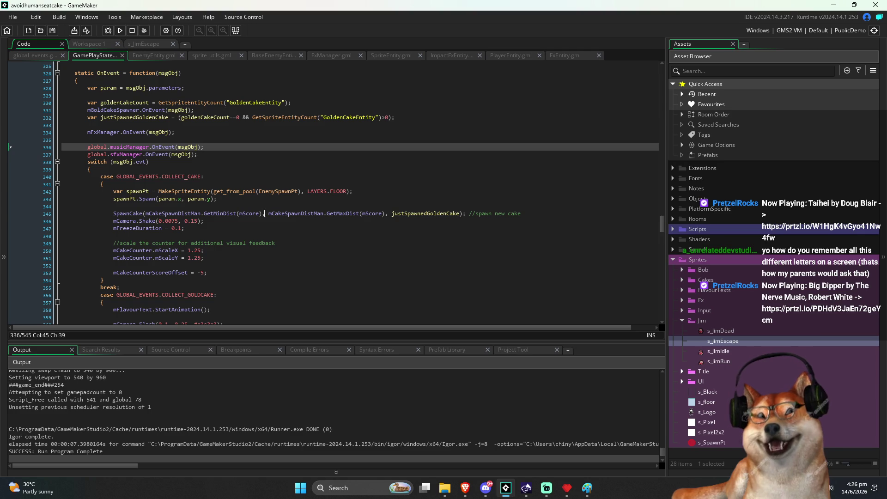
scroll(248, 205, up, 1)
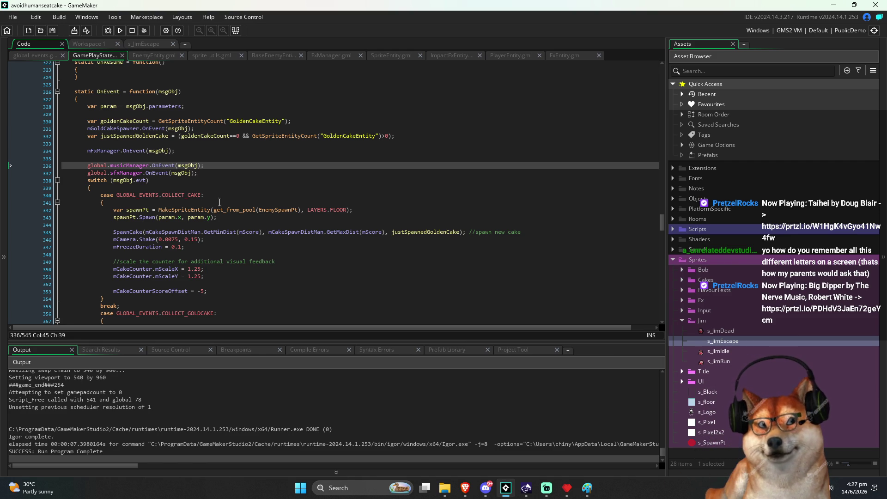
click(207, 201)
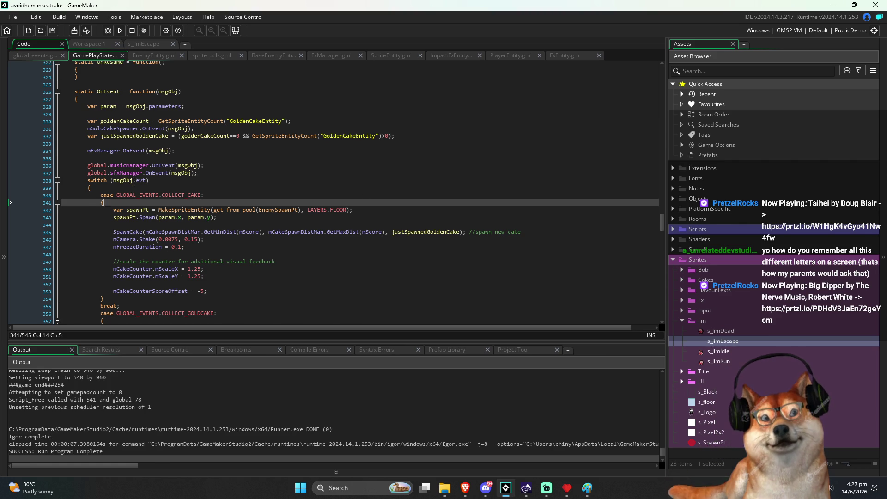
scroll(133, 183, up, 4)
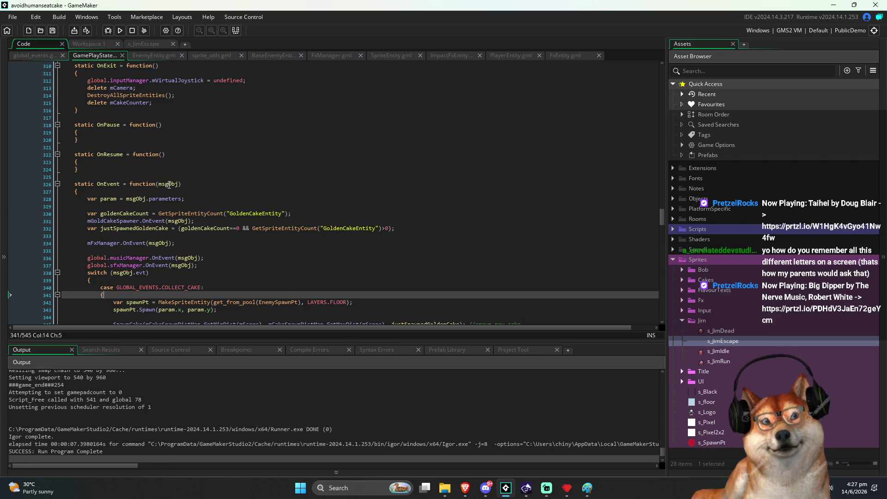
scroll(163, 158, up, 1)
click(150, 143)
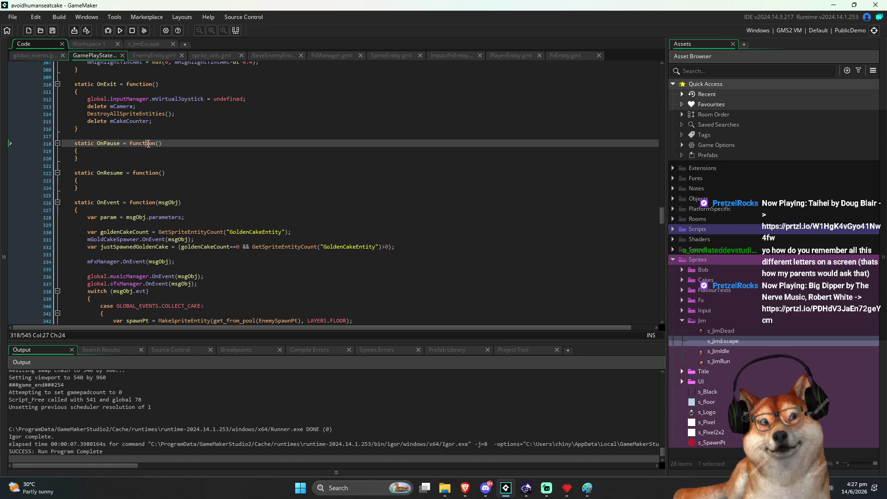
click(499, 266)
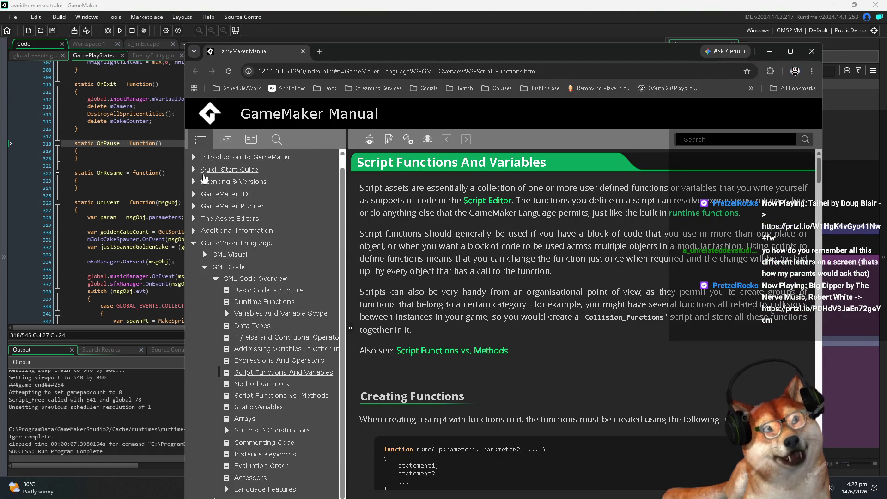
Step: Expand the manual's Quick Start Guide contents, scroll to GML Code Overview, and reposition the window
click(219, 173)
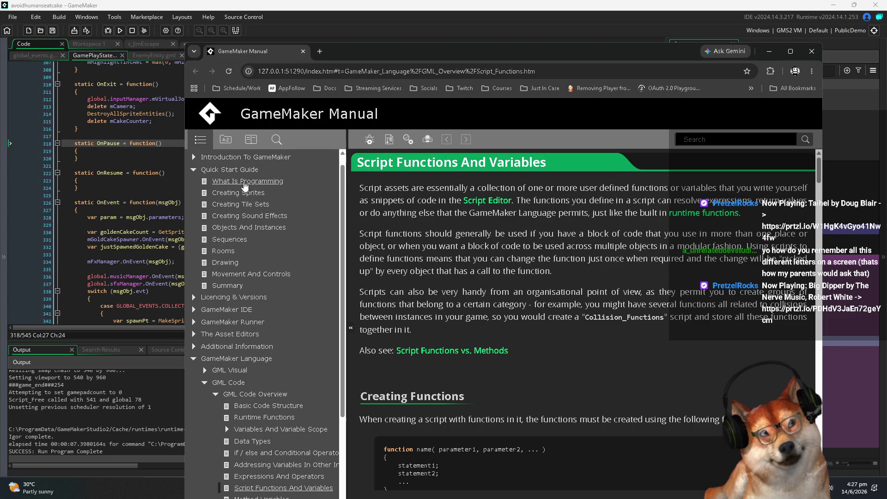
scroll(237, 239, down, 1)
scroll(231, 254, up, 2)
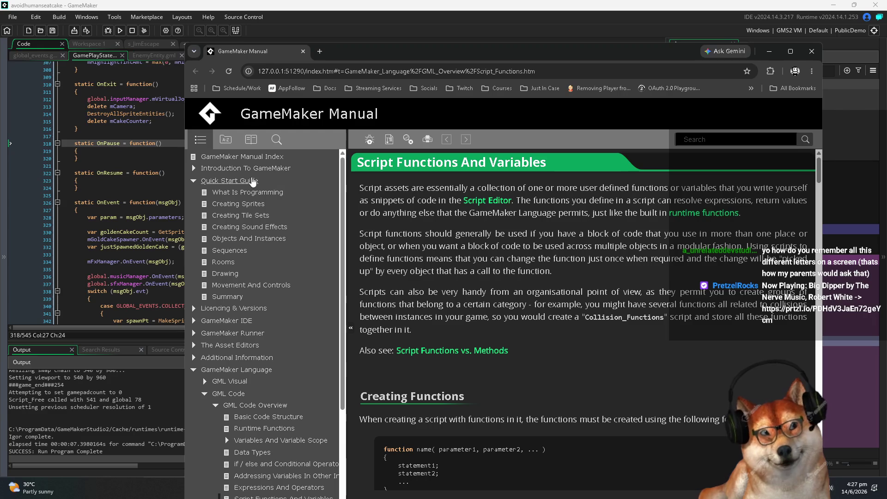
scroll(323, 295, down, 3)
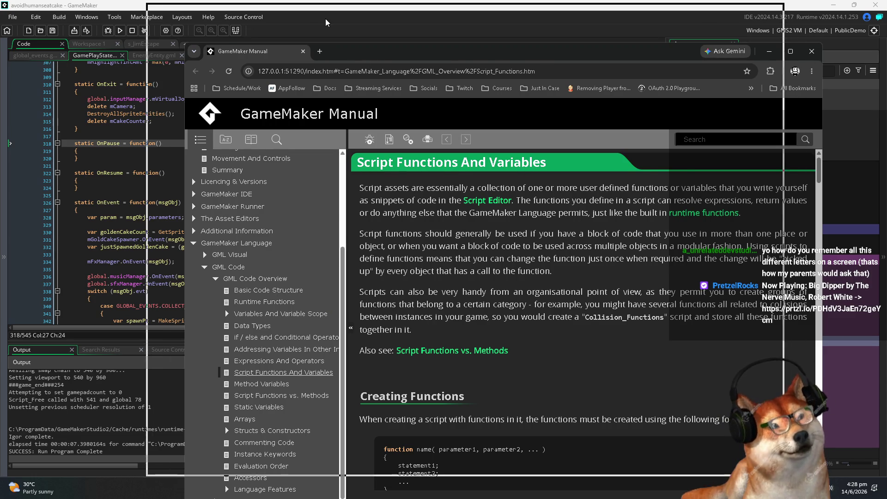
drag(363, 62, 325, 22)
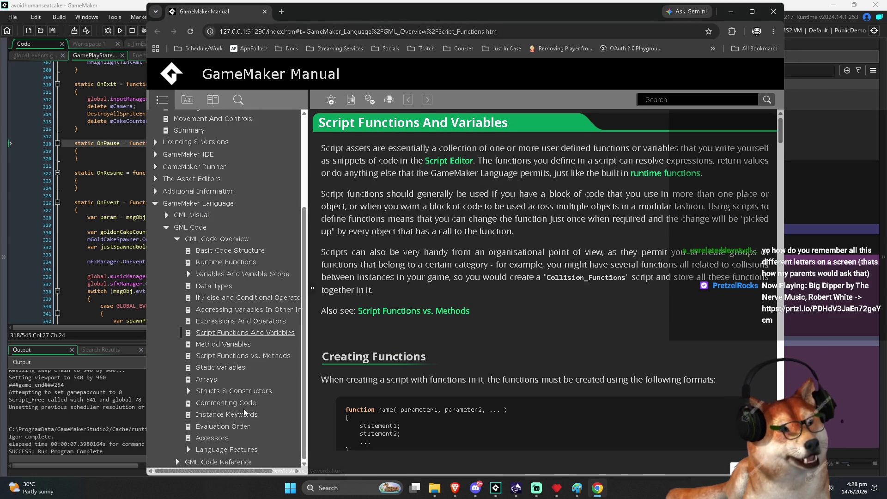
Step: Read the manual's Static Struct page, including its static struct definition and counter example code
click(188, 390)
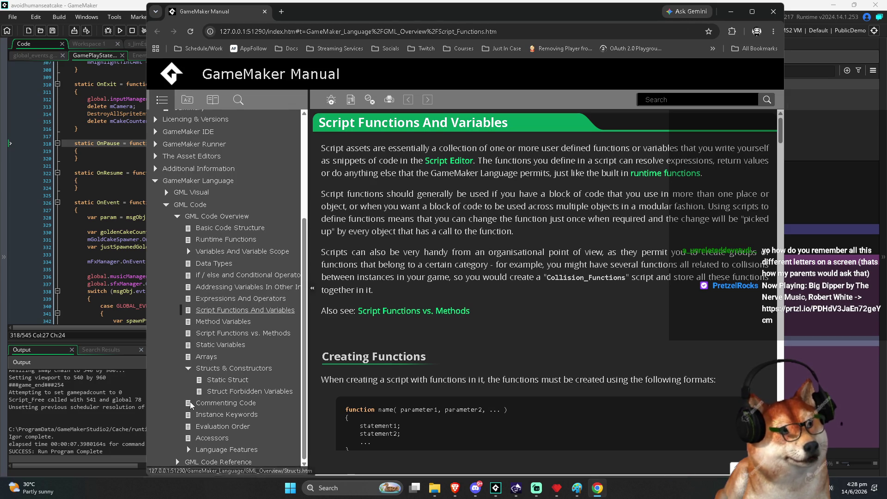
click(227, 380)
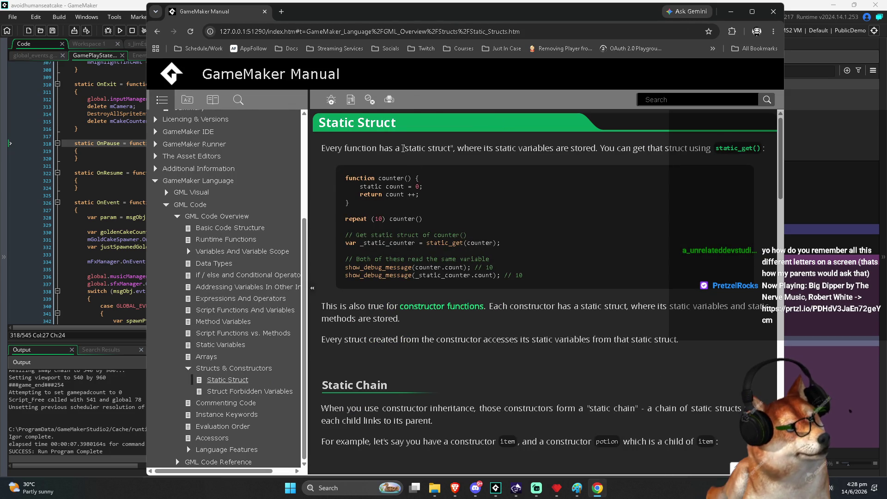
mouse_move(396, 148)
mouse_down()
mouse_move(692, 151)
mouse_move(407, 187)
mouse_move(423, 211)
mouse_up()
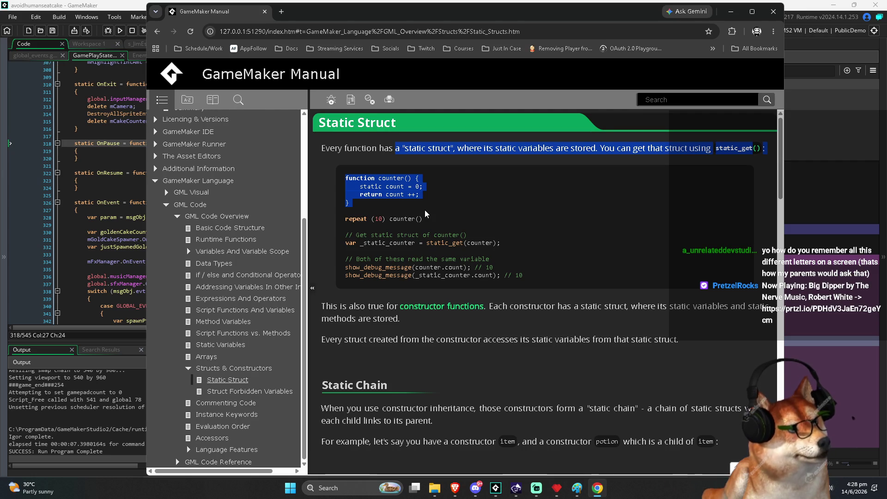
mouse_move(425, 210)
mouse_down()
mouse_move(462, 249)
mouse_move(563, 276)
mouse_up()
click(562, 276)
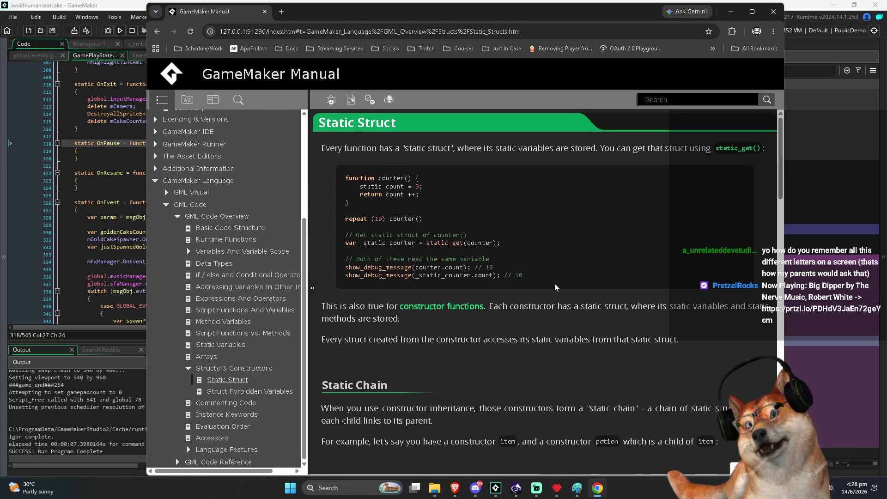
scroll(554, 285, down, 4)
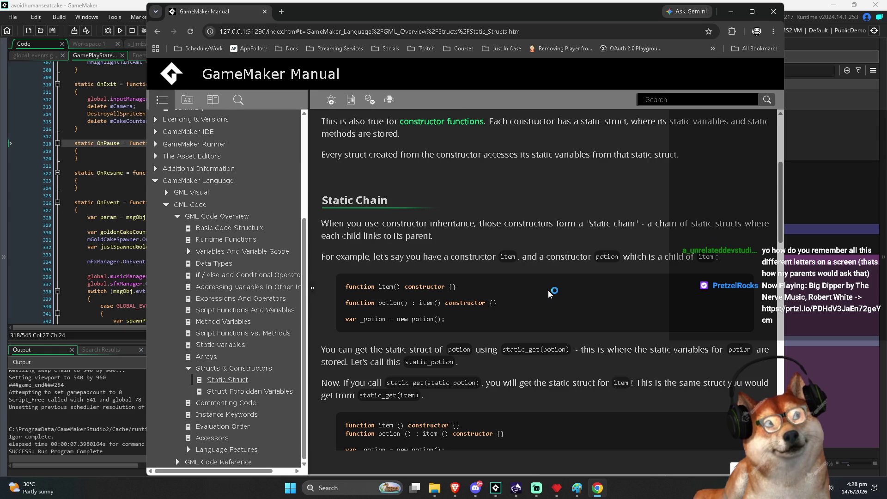
scroll(548, 290, down, 2)
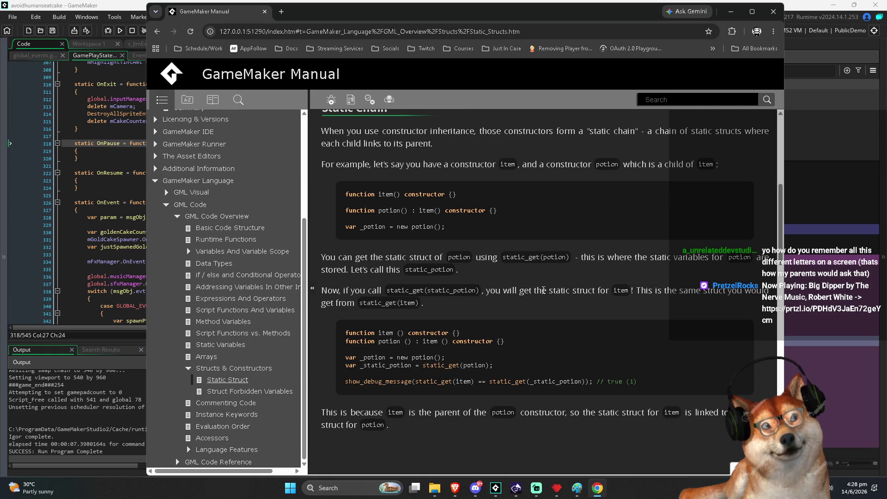
scroll(543, 290, down, 2)
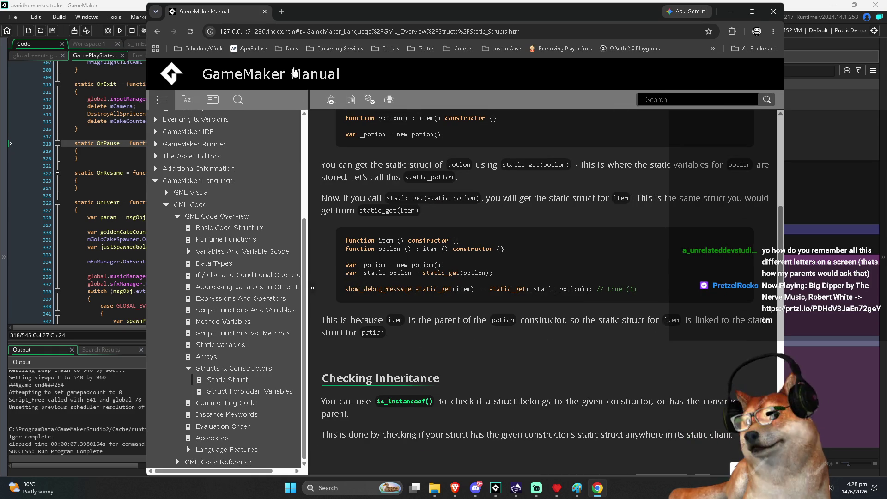
click(281, 12)
click(270, 16)
Step: Close the GameMaker Manual tab and the Chrome browser window
click(265, 12)
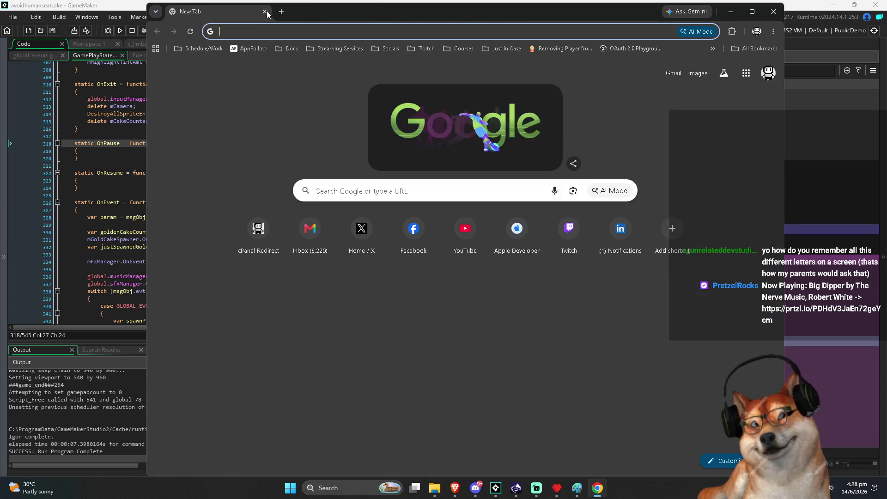
click(265, 12)
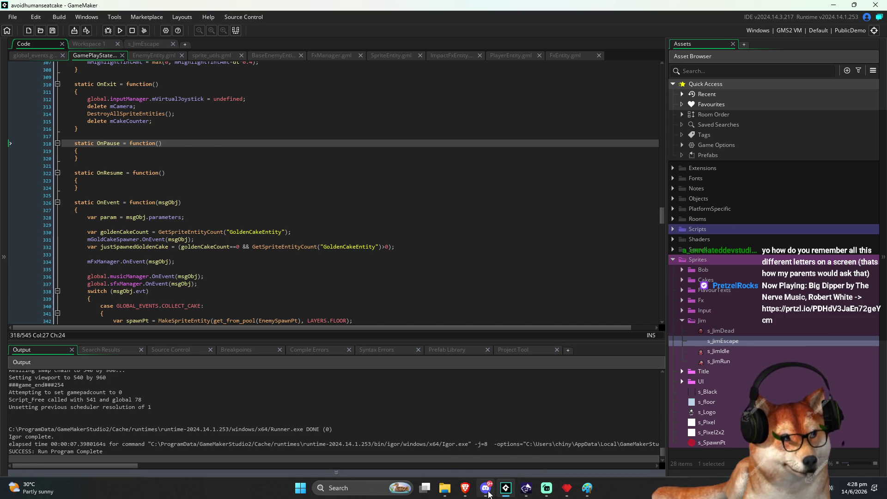
mouse_move(488, 494)
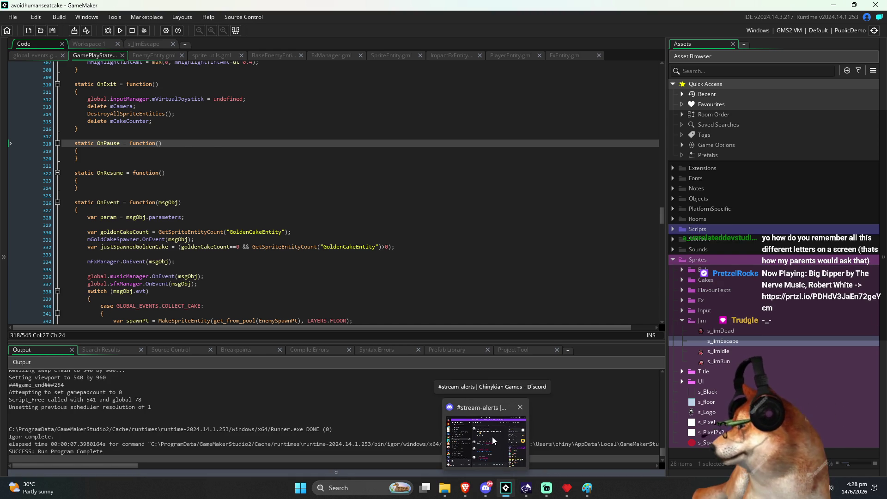
click(493, 440)
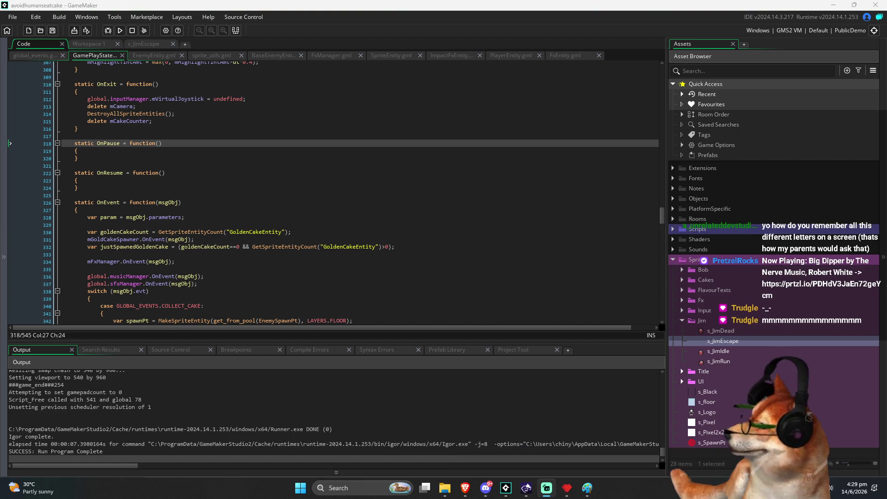
Step: Select the empty static OnPause and OnResume functions in GamePlayState.gml
click(188, 196)
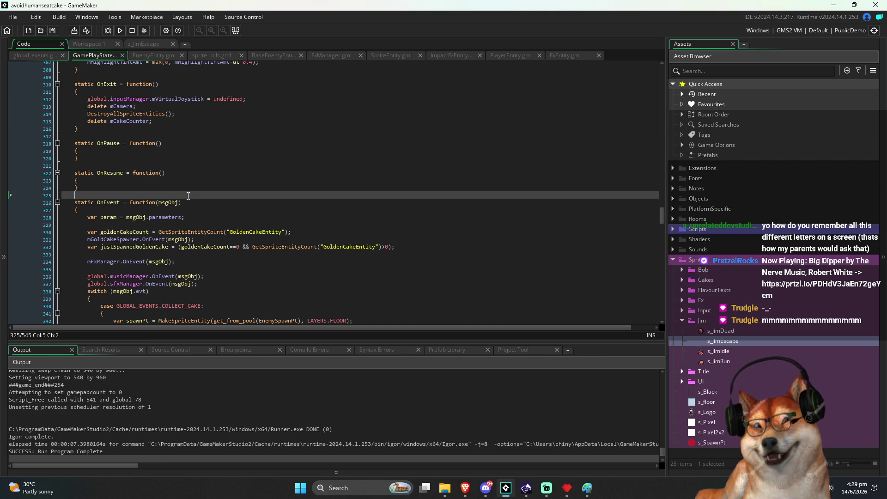
key(shift+Up)
key(shift+Up)
key(shift+Up)
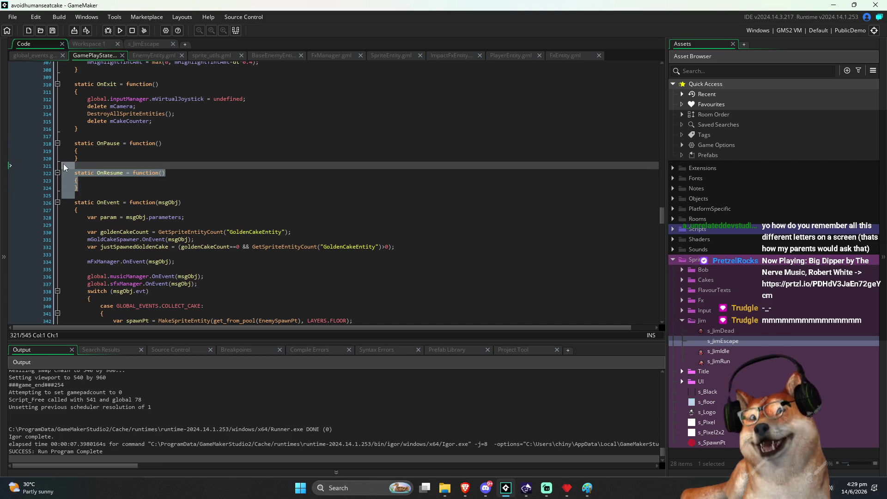
click(83, 137)
drag(83, 138, 75, 204)
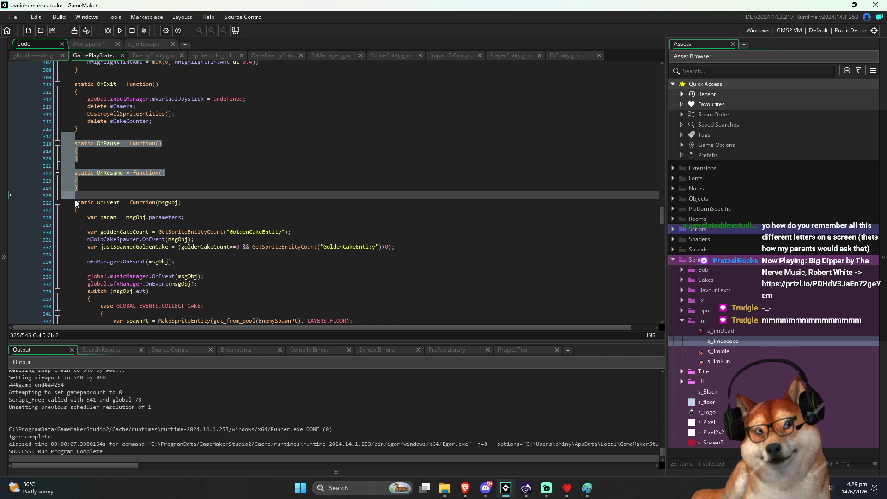
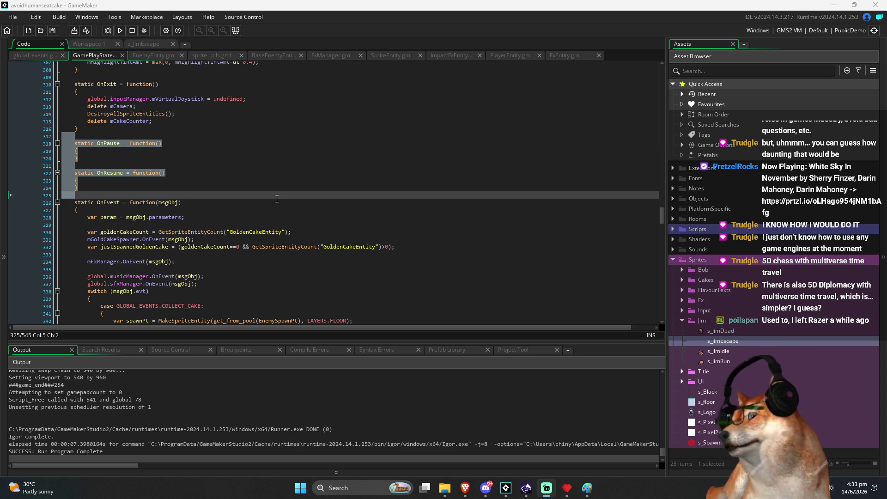
Step: Review the OnEvent header and the mFxManager and musicManager lines, briefly selecting lines 333–335
click(216, 199)
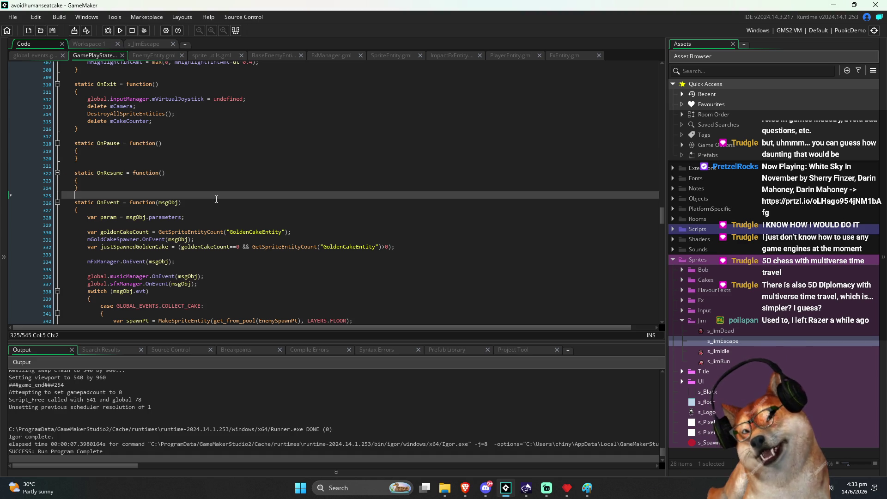
click(216, 200)
scroll(217, 199, down, 1)
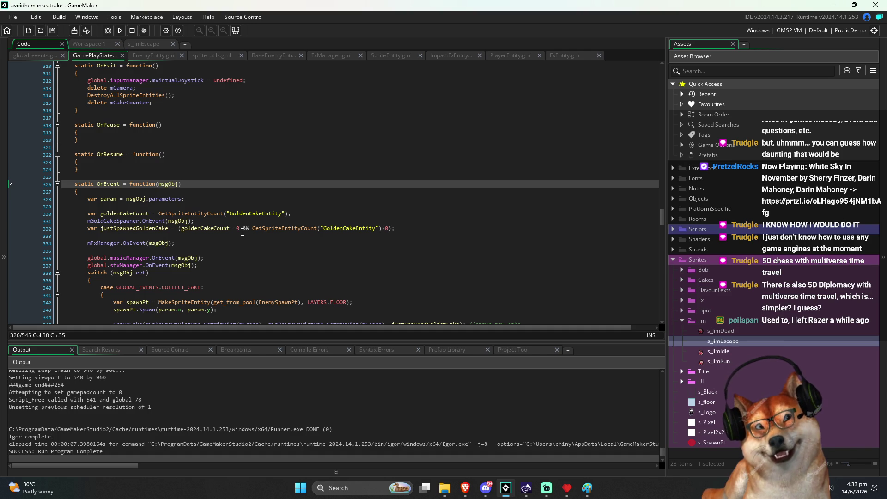
click(231, 237)
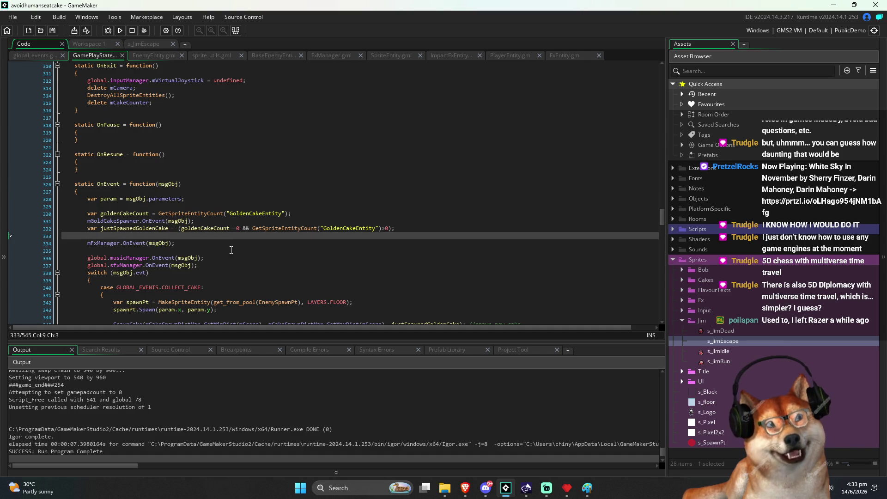
click(231, 254)
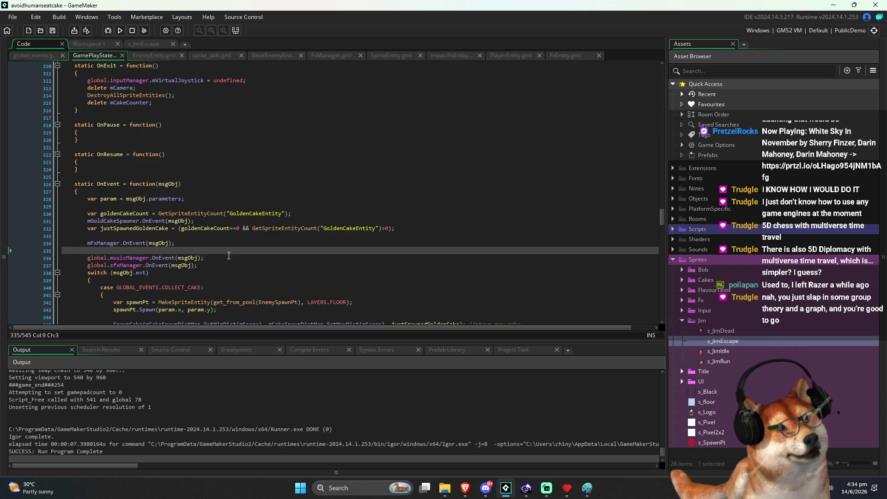
click(236, 258)
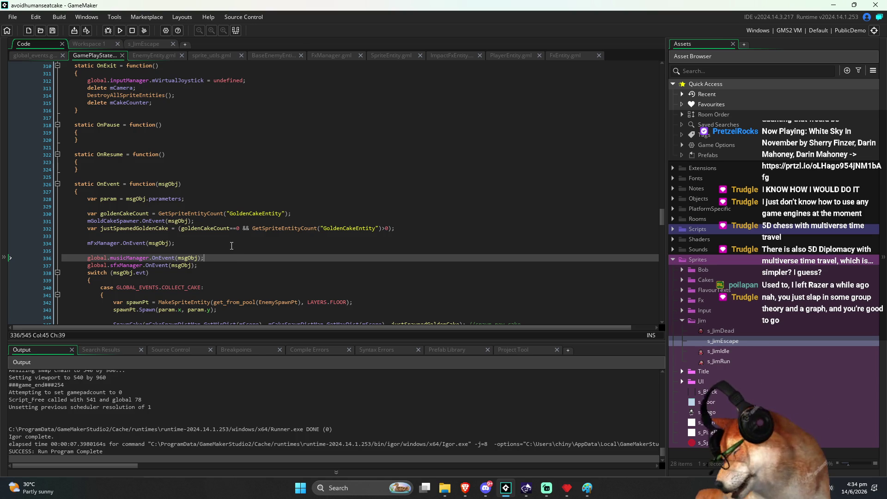
click(240, 242)
click(231, 250)
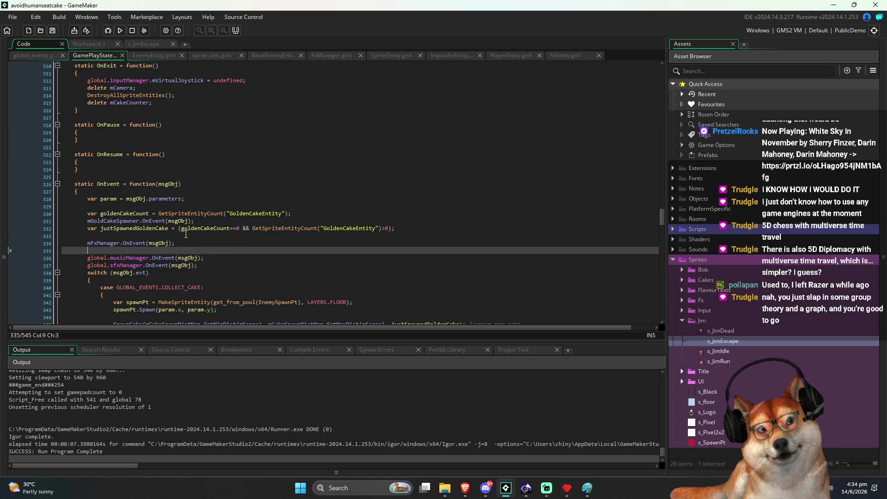
click(69, 235)
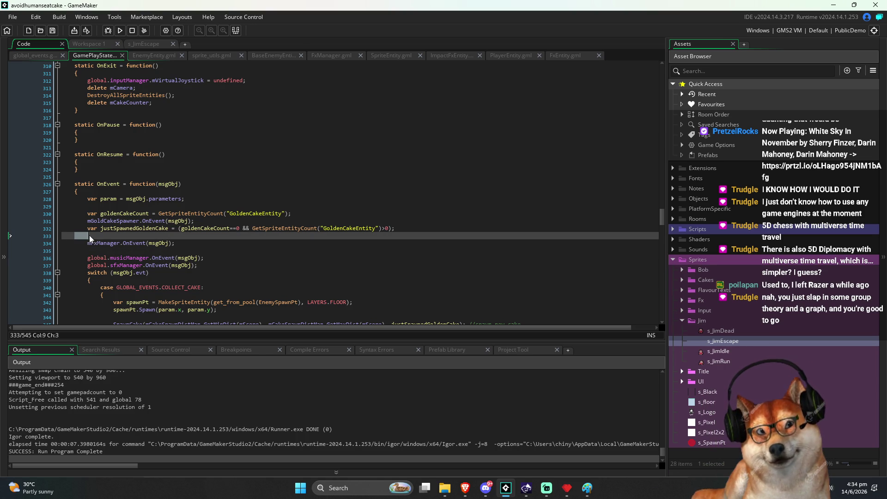
key(shift+Down)
key(shift+Down)
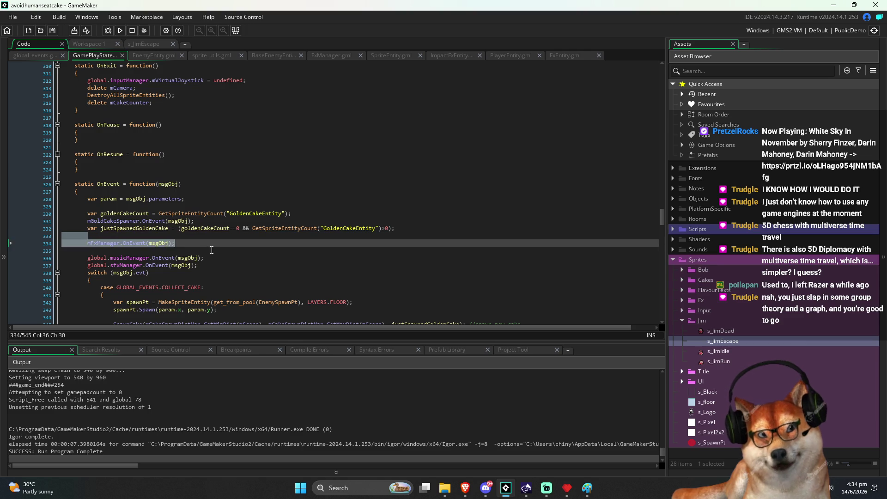
click(215, 255)
Step: Scroll to the event switch and check which brace closes the COLLECT_CAKE case
scroll(197, 243, down, 1)
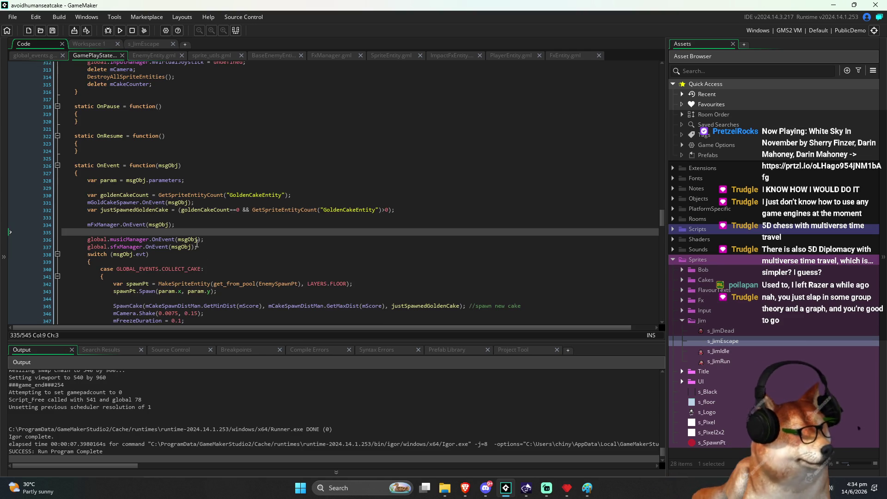
click(203, 264)
scroll(203, 266, down, 3)
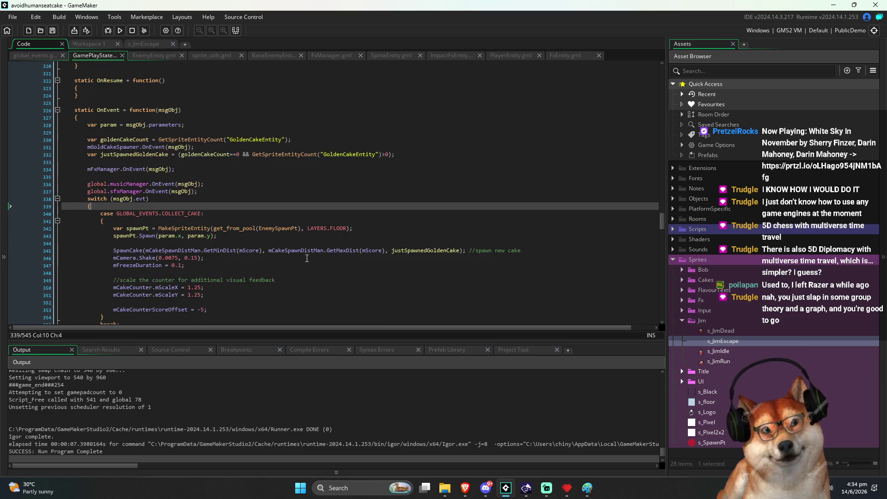
scroll(203, 266, down, 3)
click(273, 256)
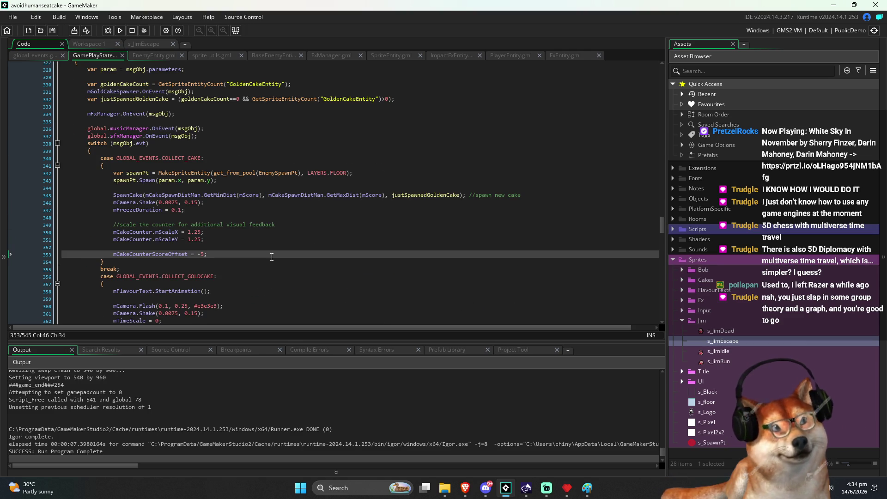
scroll(271, 256, down, 3)
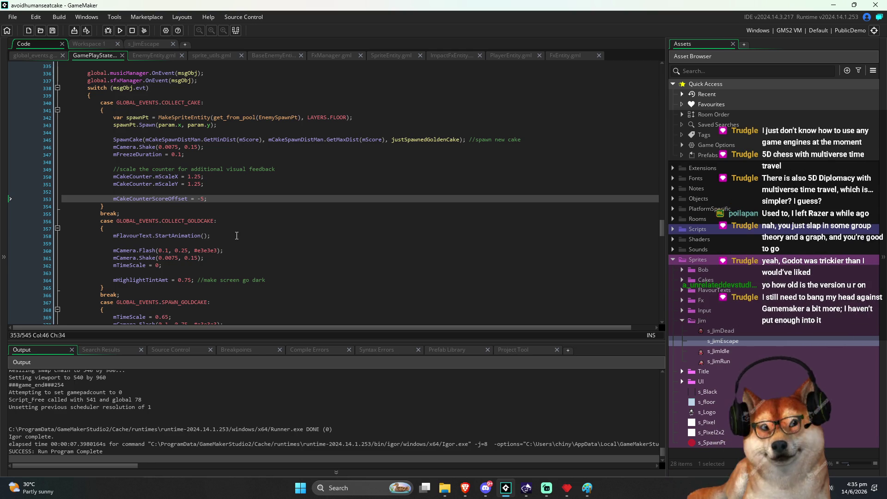
click(244, 219)
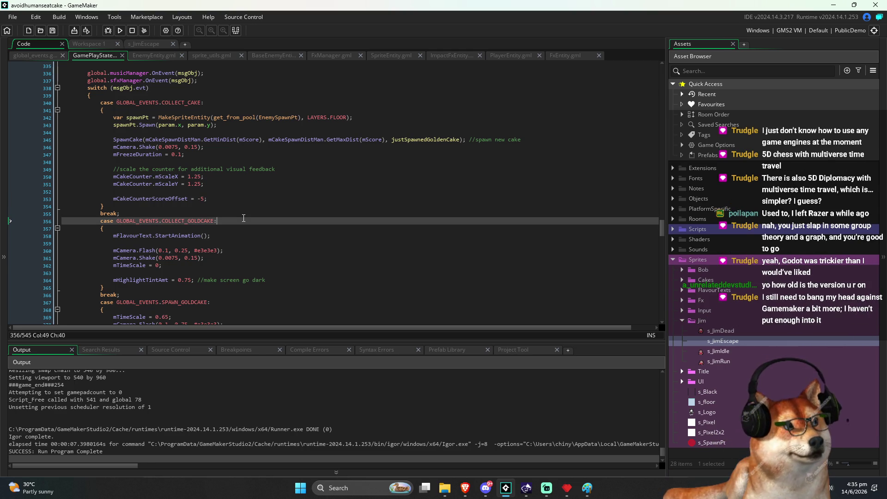
key(Up)
key(Up)
click(248, 202)
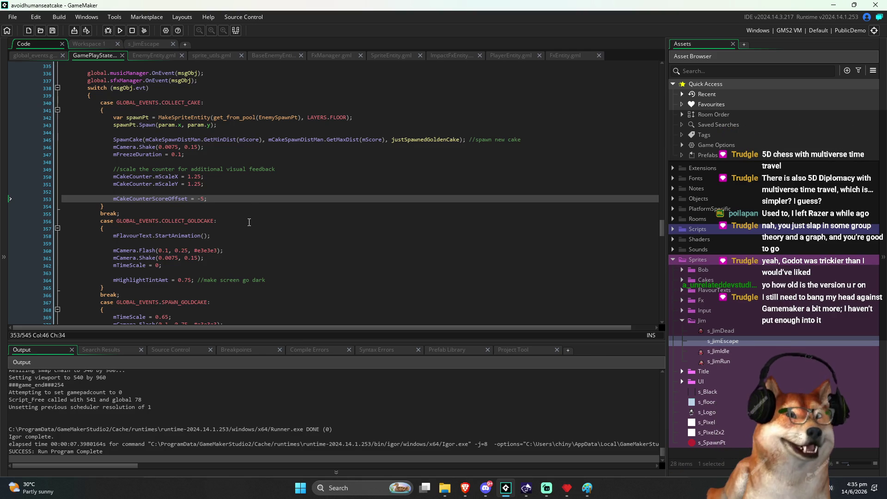
click(242, 203)
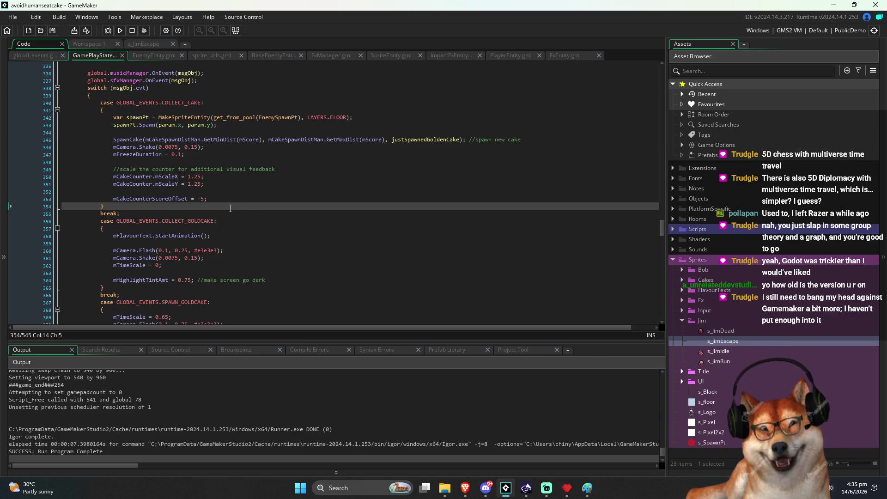
click(98, 206)
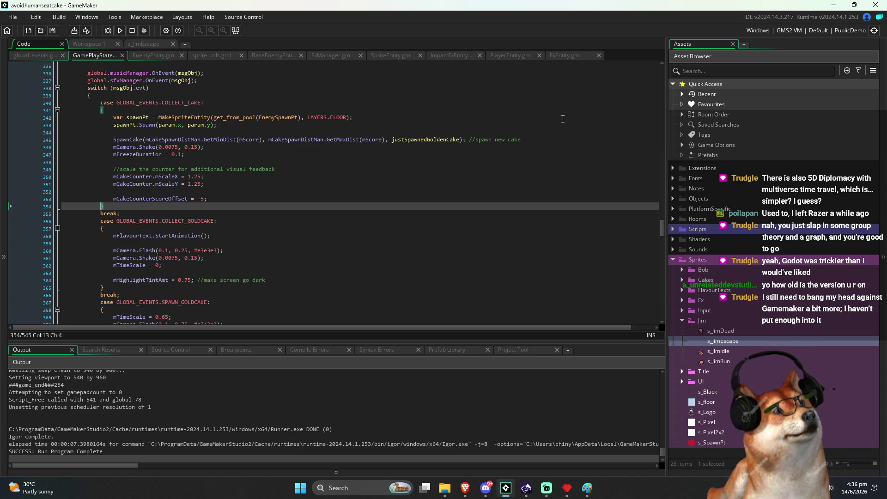
text(})
Step: Select, then deselect, the cake spawn and counter scaling lines below the visual feedback comment
click(479, 179)
click(503, 170)
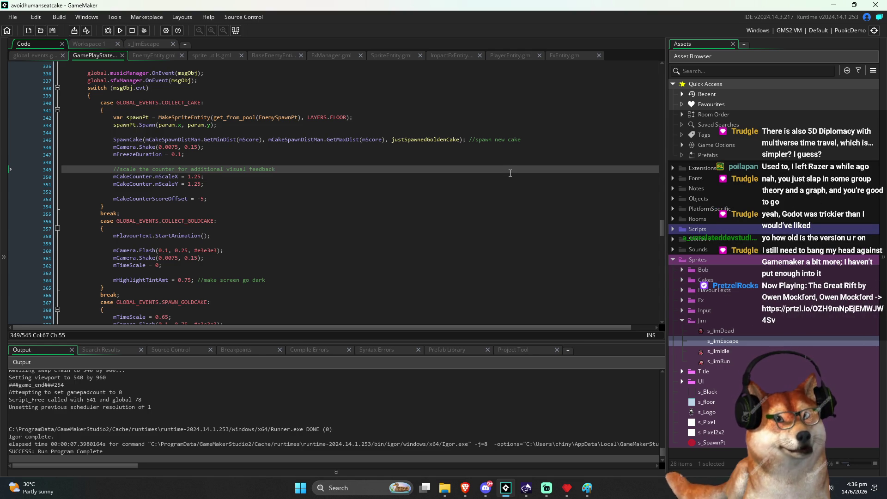
mouse_move(113, 139)
mouse_down()
mouse_move(582, 141)
mouse_move(578, 200)
mouse_up()
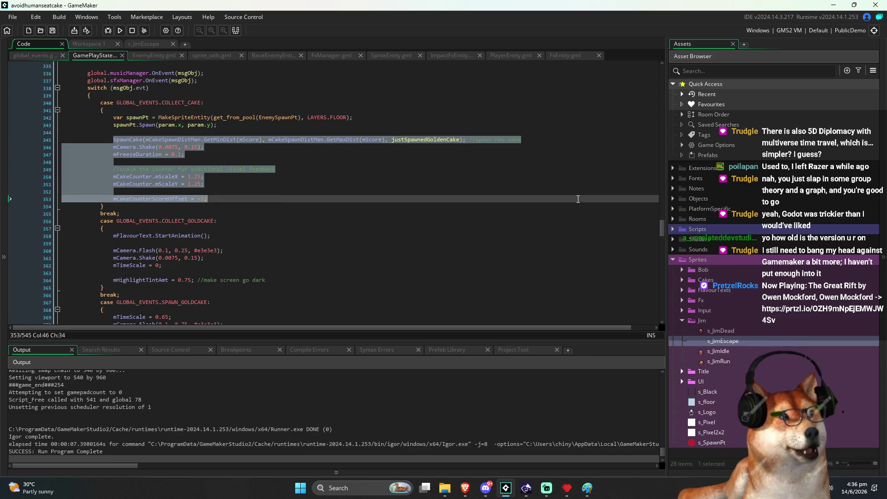
click(578, 199)
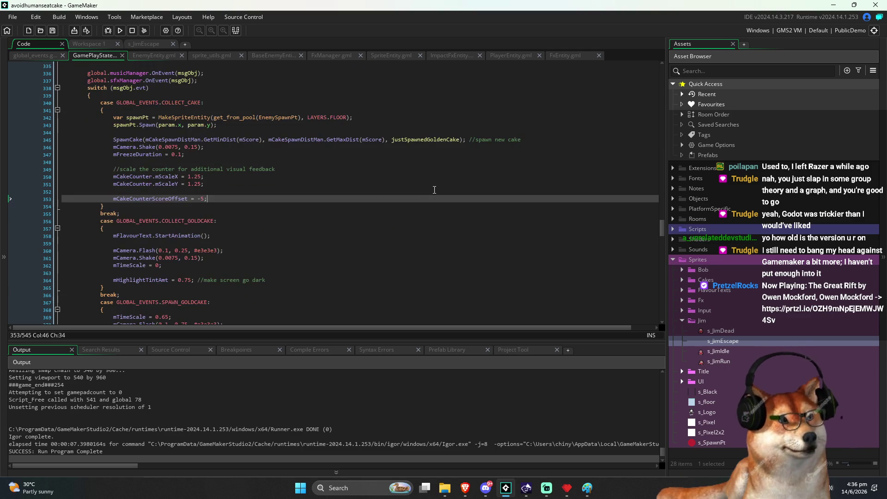
Step: Select COLLECT_GOLDCAKE, then jump to the PLAYER_DEATH definition in global_events
click(243, 228)
click(236, 236)
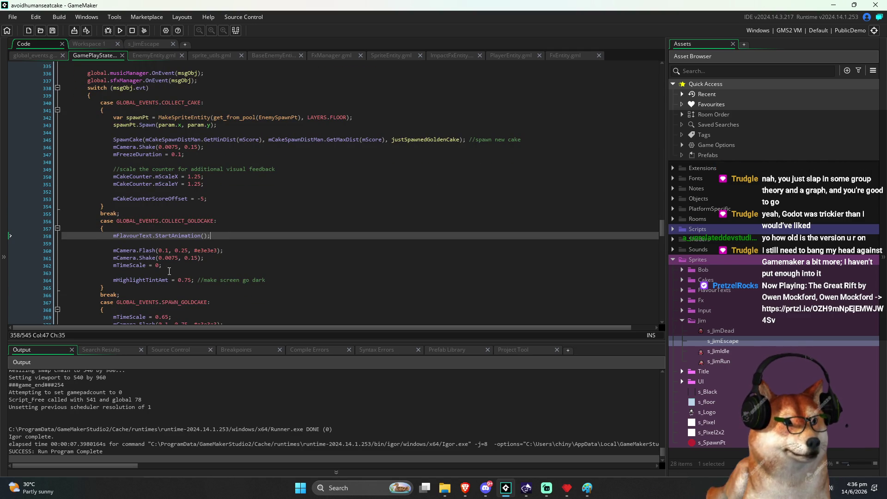
click(192, 221)
double_click(192, 222)
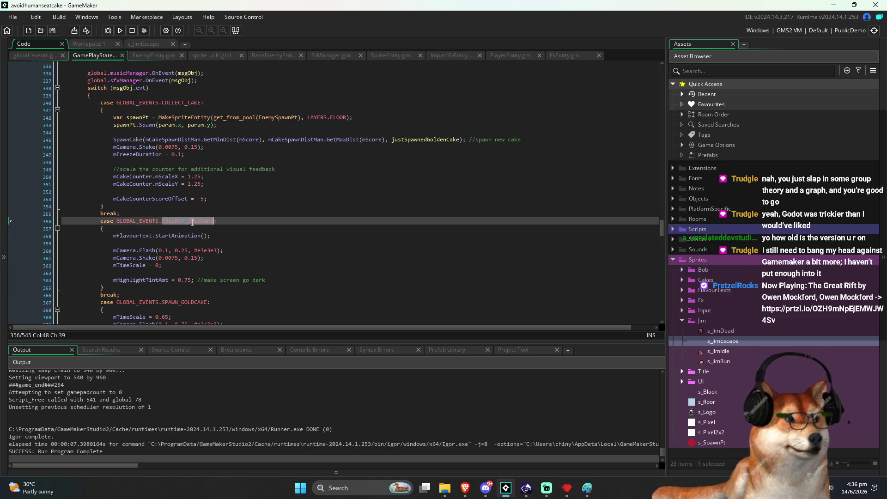
click(291, 278)
scroll(290, 279, down, 4)
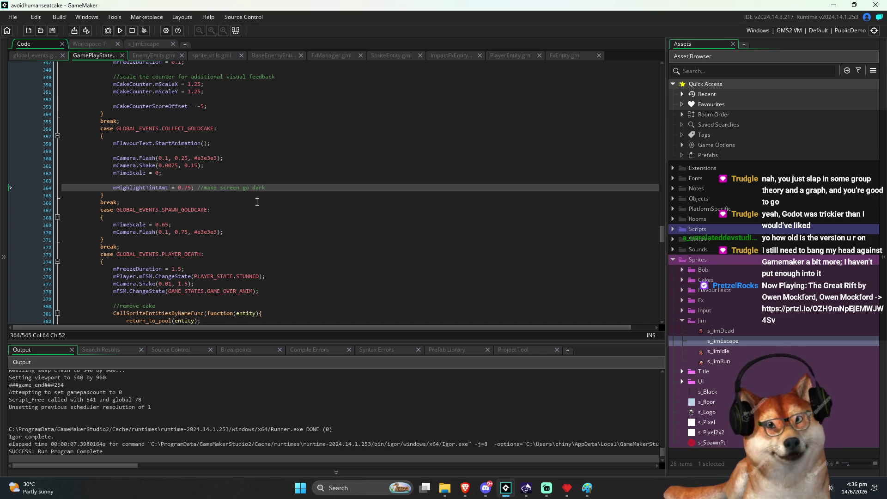
middle_click(187, 254)
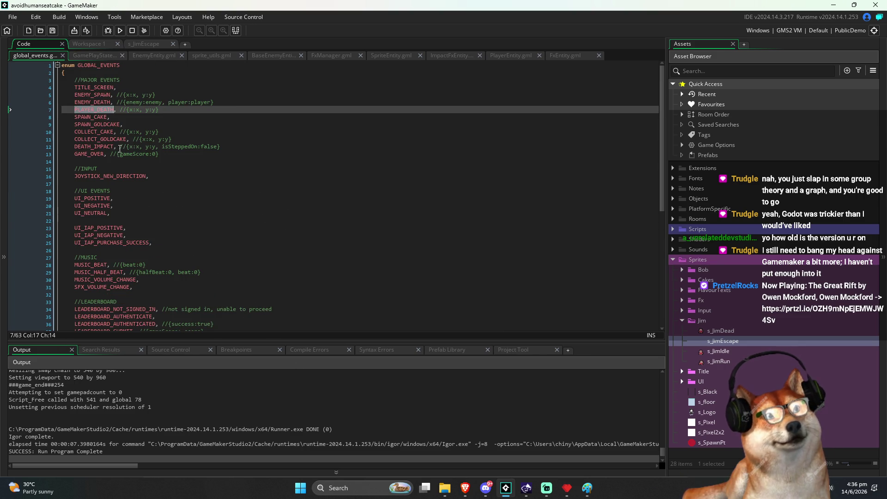
Step: Add a PLAYER_POWERUP_EXPIRING entry after PLAYER_DEATH in the GLOBAL_EVENTS enum and save
click(121, 147)
click(161, 139)
click(200, 117)
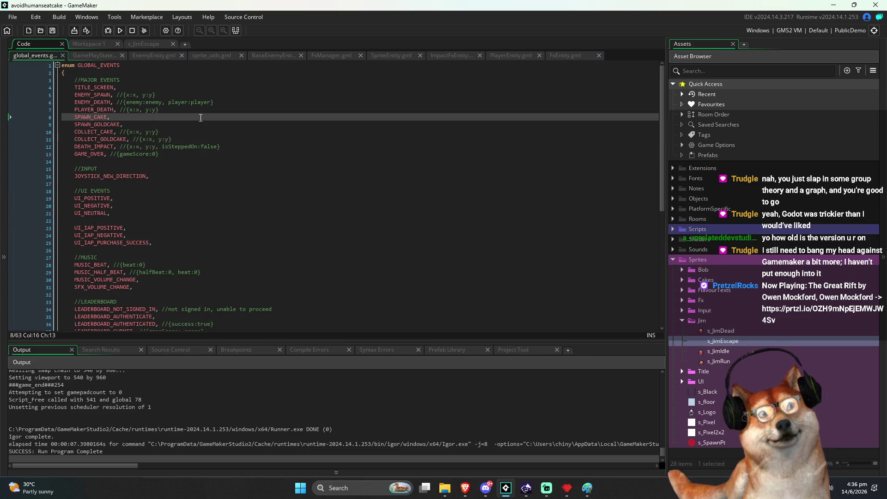
key(Down)
key(Down)
key(Down)
key(Up)
key(Up)
key(Up)
key(Down)
key(Down)
key(Down)
key(Up)
key(Up)
key(Up)
key(End)
key(Return)
text(PLA)
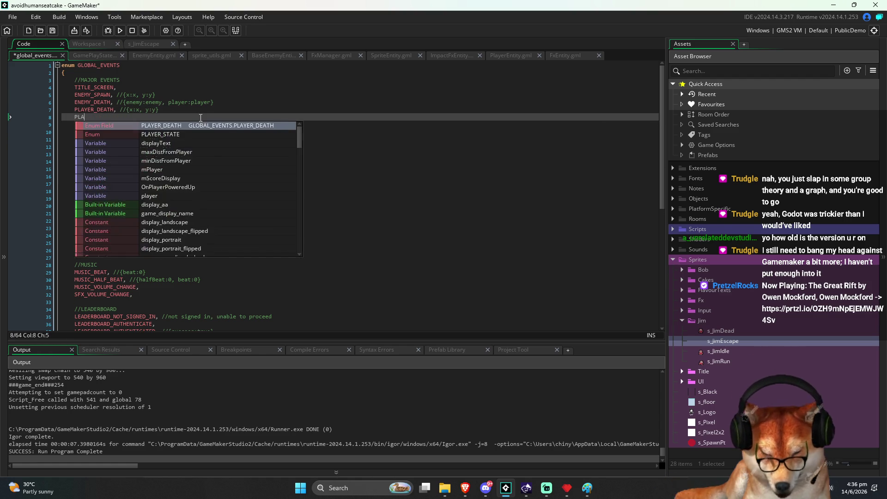
text(YER_P)
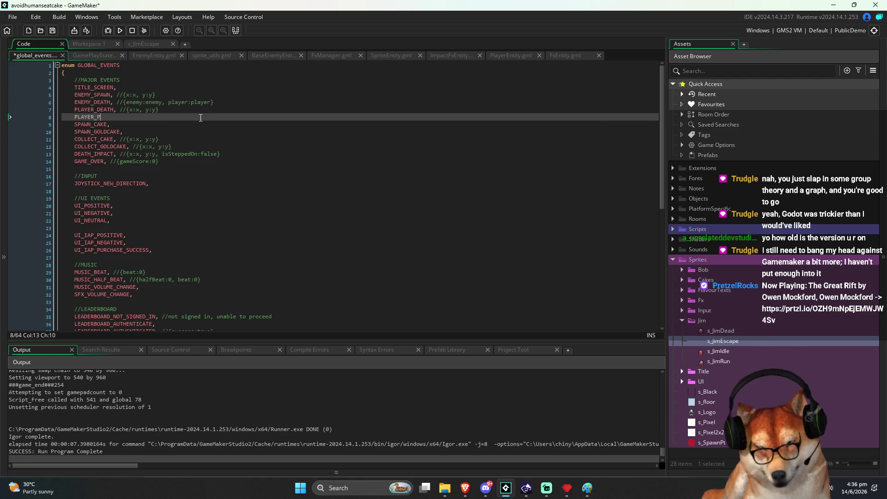
text(OWERUP_EXP)
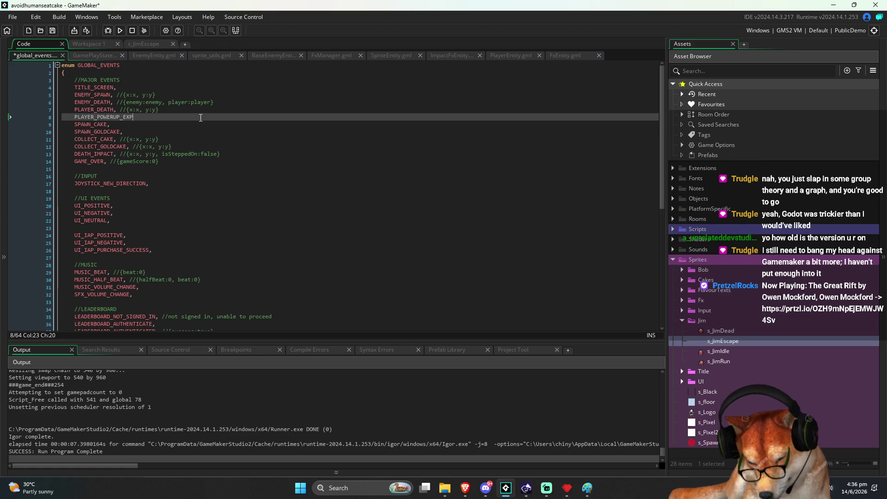
text(IRING,)
key(ctrl+s)
Step: Compare the new PLAYER_POWERUP_EXPIRING entry with GamePlayState's COLLECT_CAKE and COLLECT_GOLDCAKE cases
key(shift+Home)
key(ctrl+c)
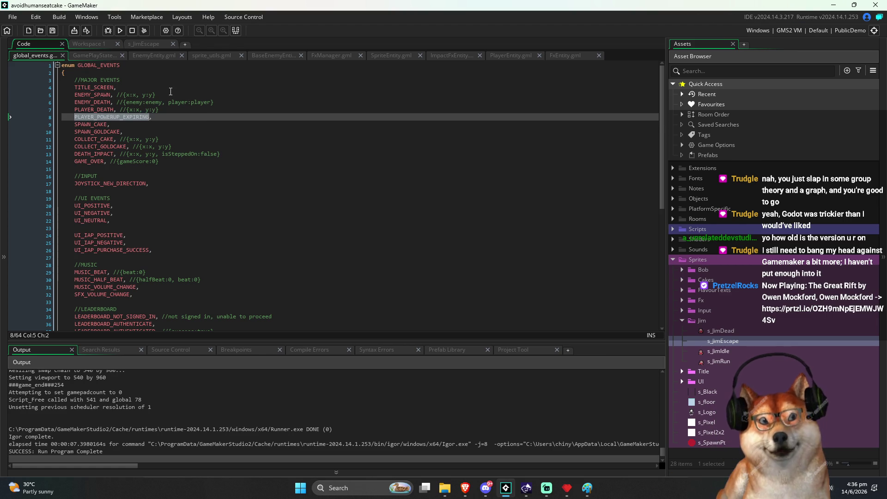
key(ctrl+Tab)
click(260, 135)
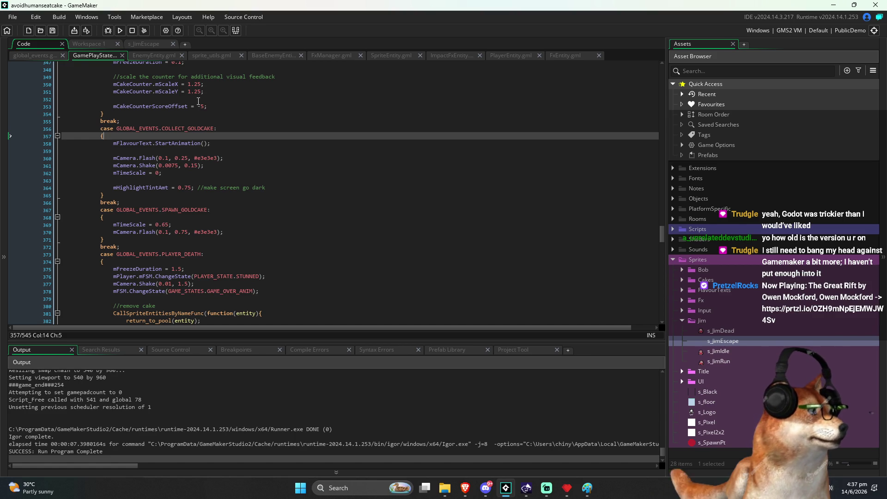
click(309, 115)
key(ctrl+Tab)
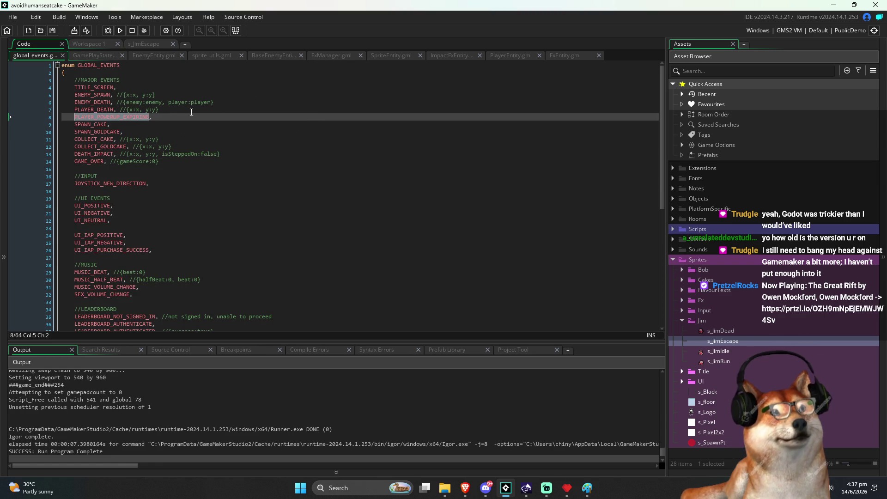
click(132, 115)
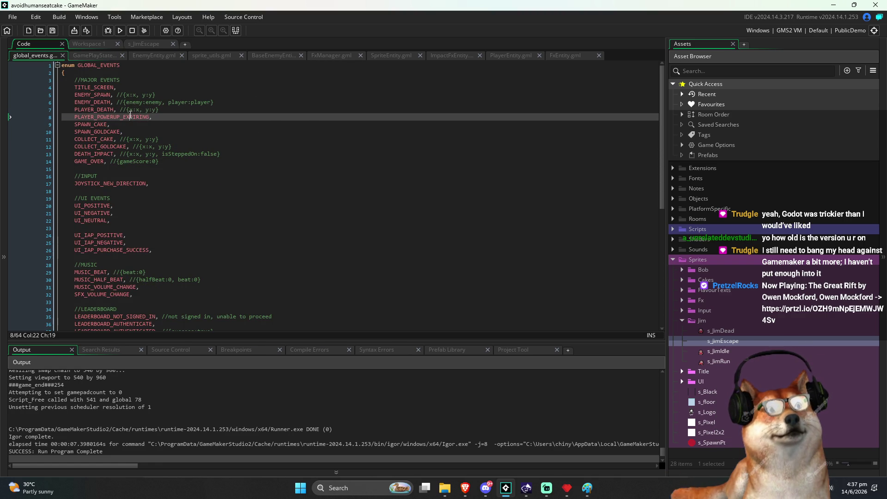
double_click(128, 115)
click(185, 117)
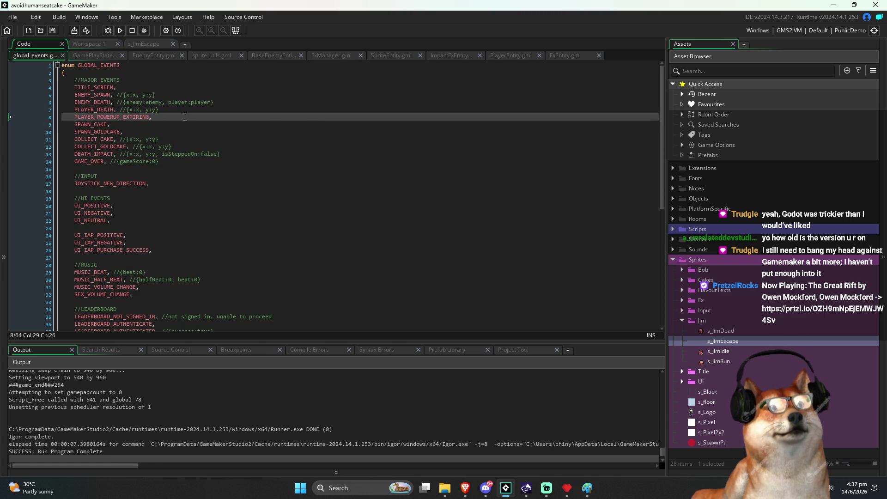
key(ctrl+Tab)
click(258, 119)
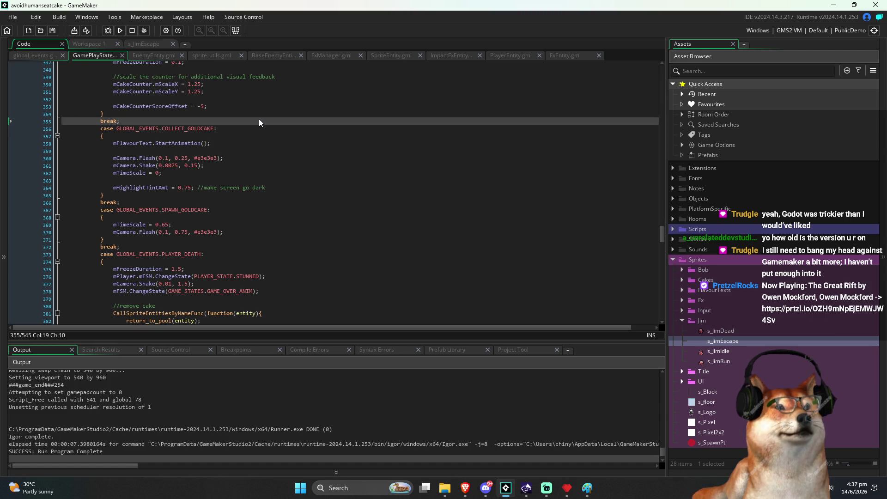
key(ctrl+Tab)
key(ctrl+Tab)
key(ctrl+Tab)
key(ctrl+Tab)
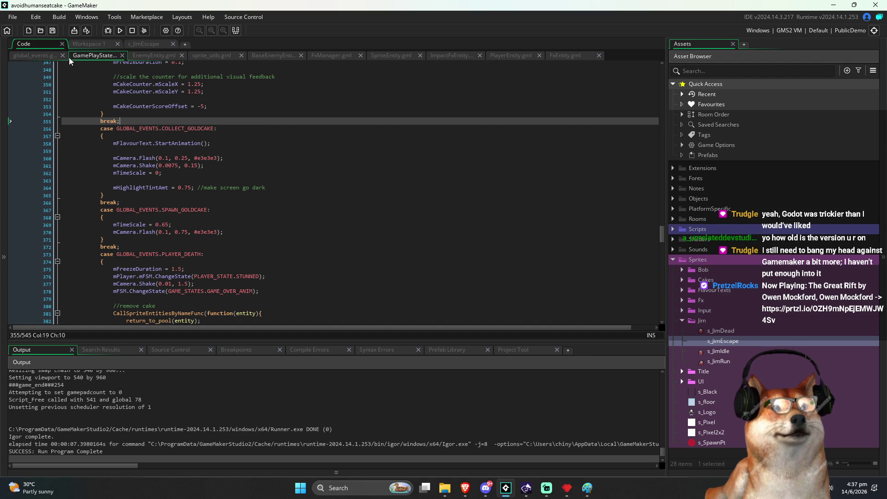
Step: Open PlayerEntity and browse its state functions from MoveExit down to DieEnter
click(509, 54)
click(342, 142)
scroll(207, 210, up, 15)
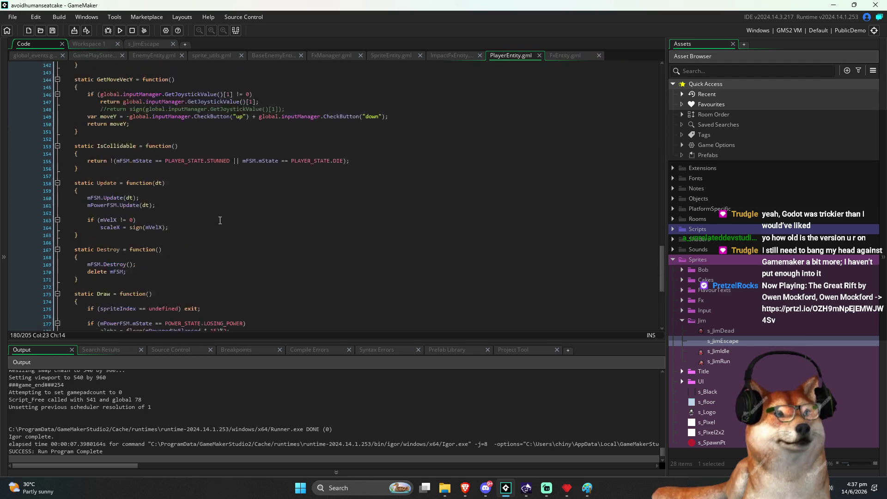
scroll(207, 210, up, 17)
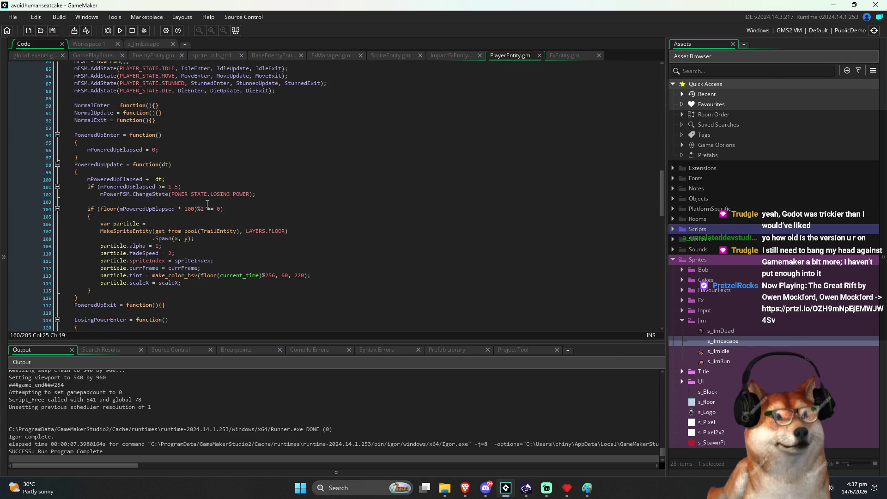
scroll(208, 204, up, 9)
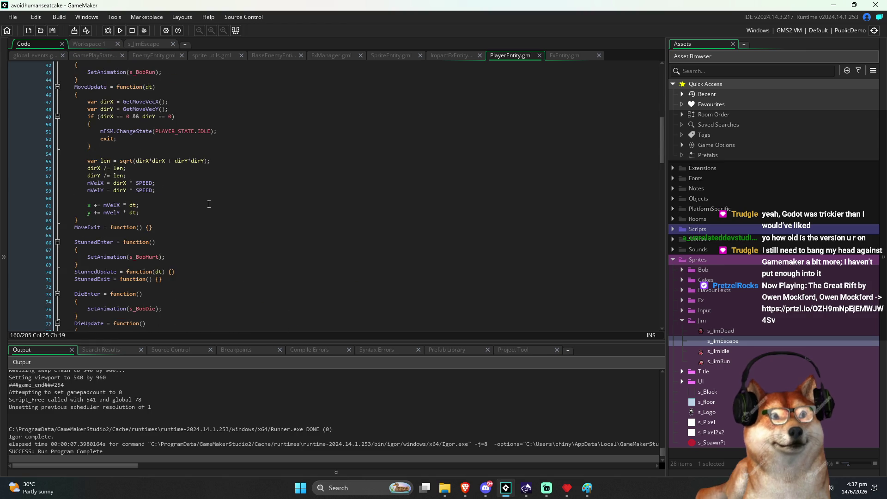
scroll(211, 204, up, 3)
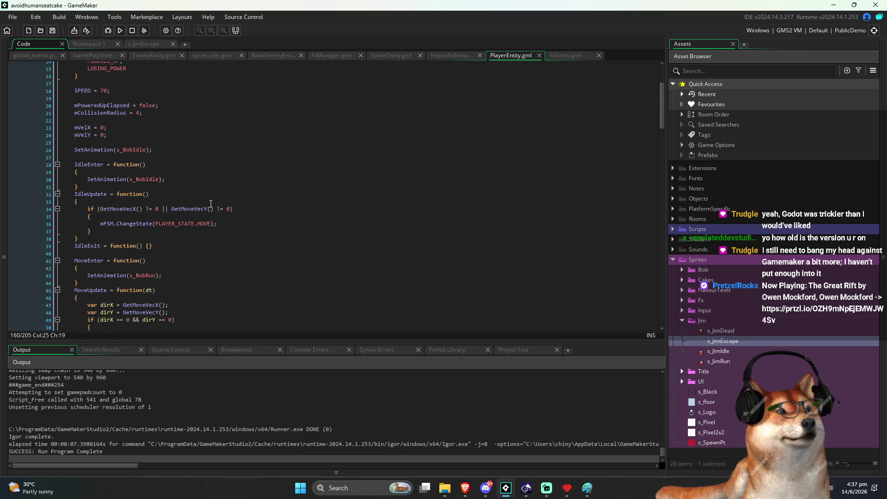
scroll(212, 204, down, 7)
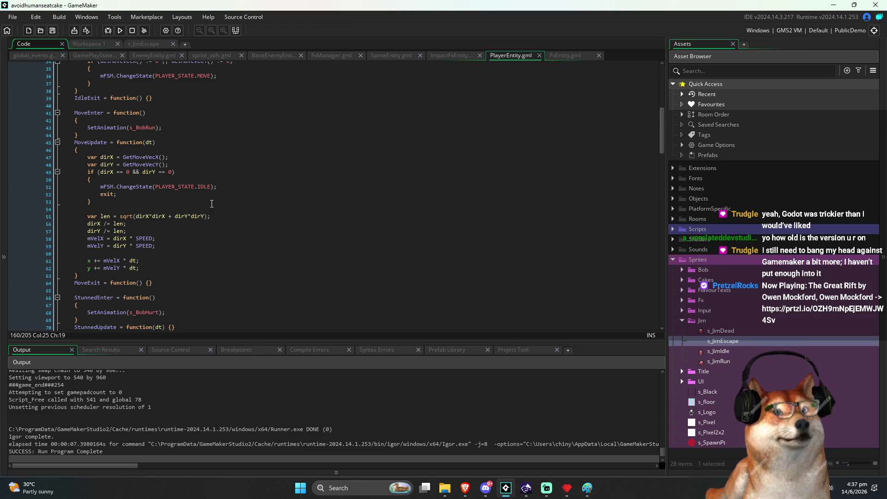
scroll(212, 203, down, 1)
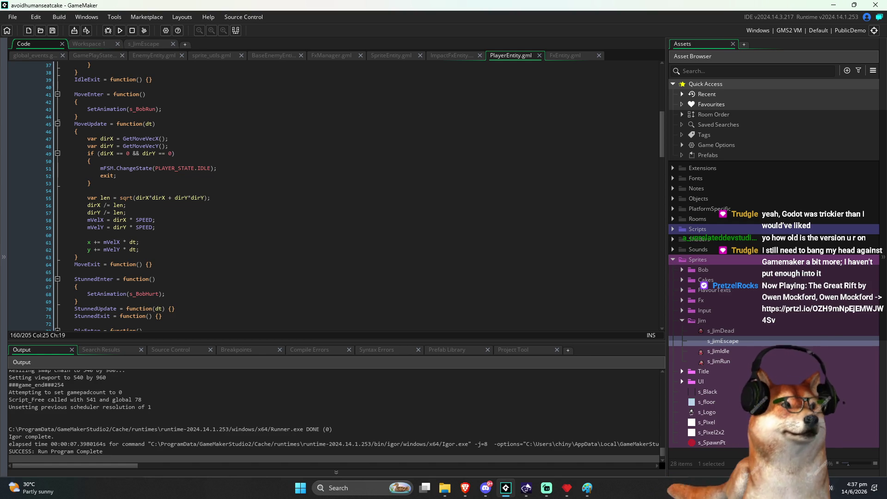
click(257, 264)
scroll(257, 263, down, 3)
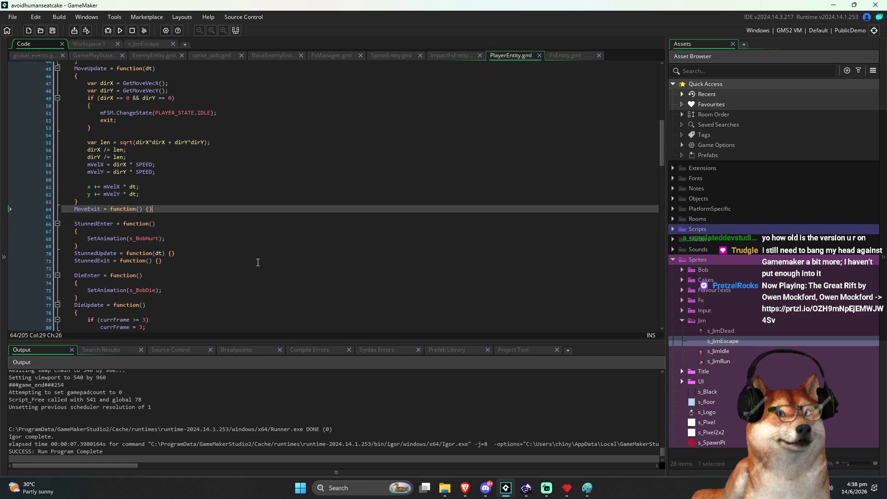
click(255, 263)
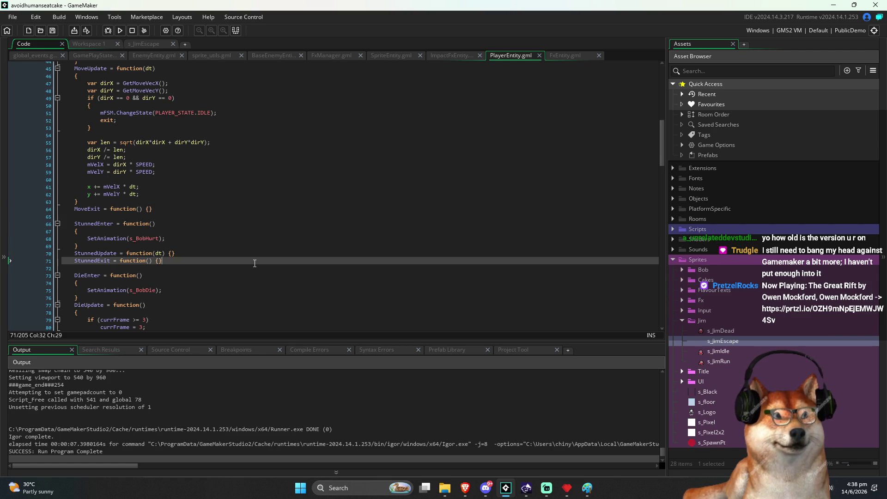
click(219, 278)
click(202, 285)
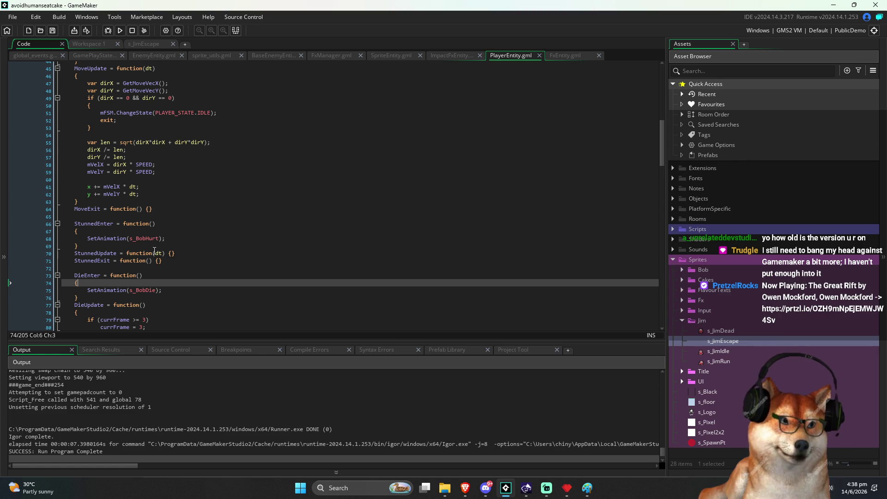
click(187, 273)
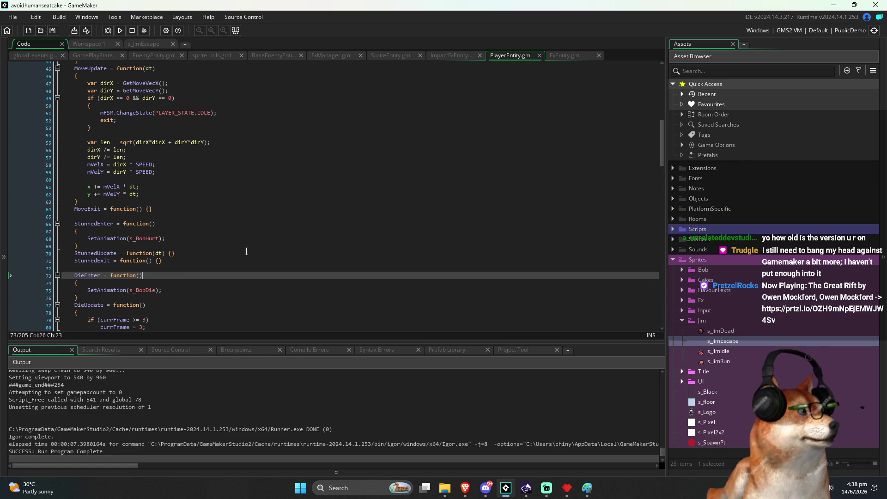
scroll(246, 252, down, 6)
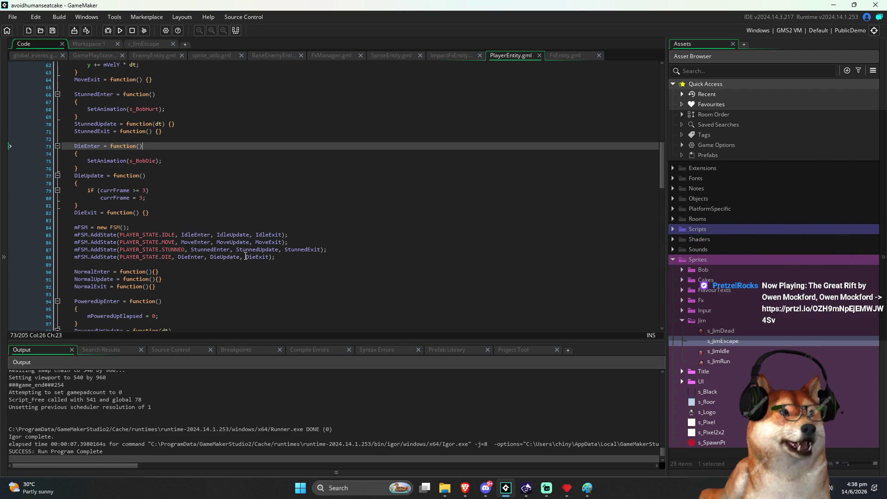
scroll(226, 237, up, 20)
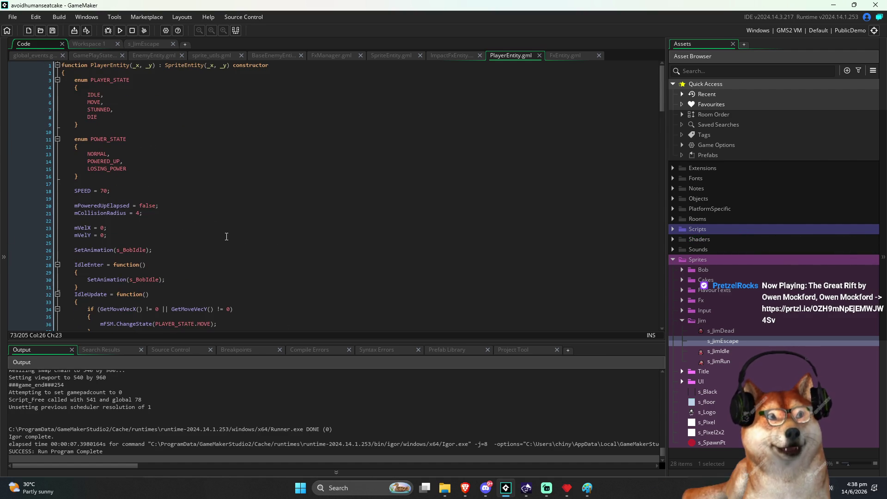
Step: Go from the POWER_STATE enum down into LosingPowerEnter's empty body
click(134, 139)
scroll(171, 198, down, 18)
scroll(170, 198, down, 8)
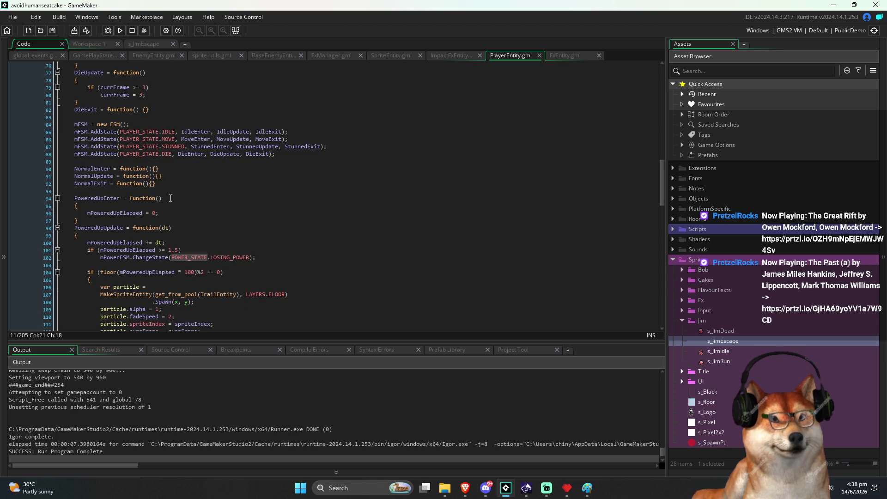
scroll(175, 198, down, 1)
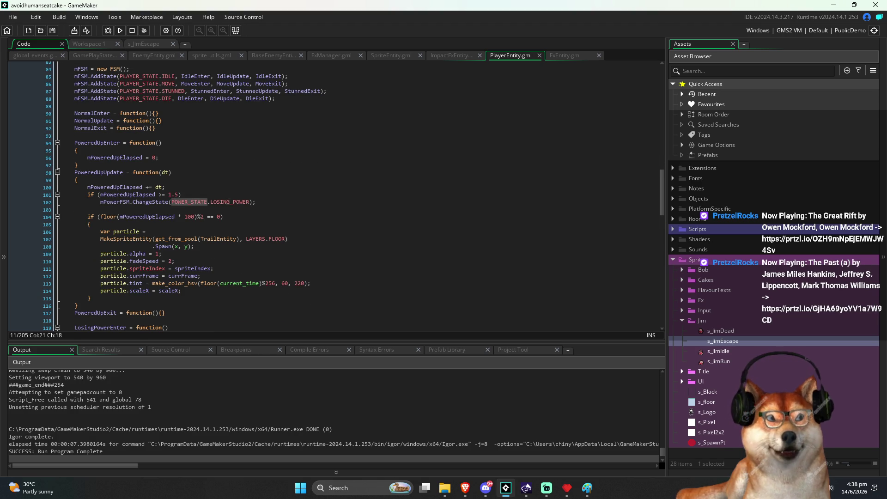
click(186, 155)
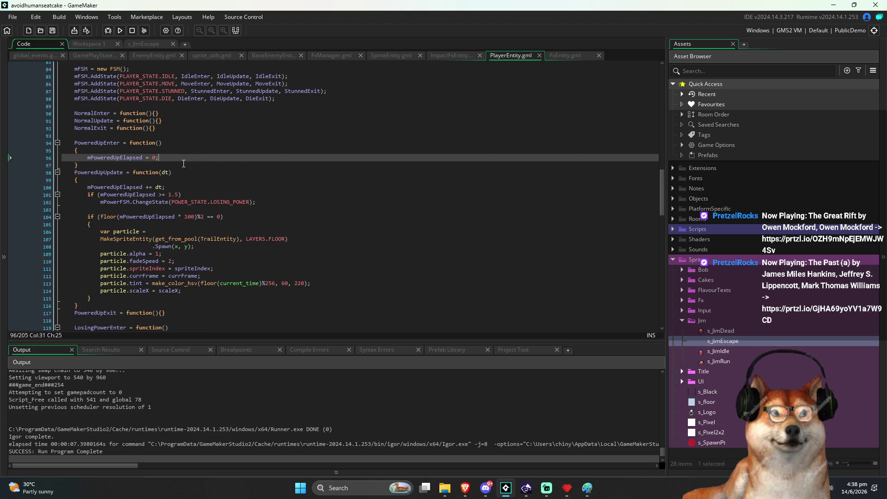
scroll(221, 236, down, 3)
scroll(195, 275, down, 2)
click(130, 241)
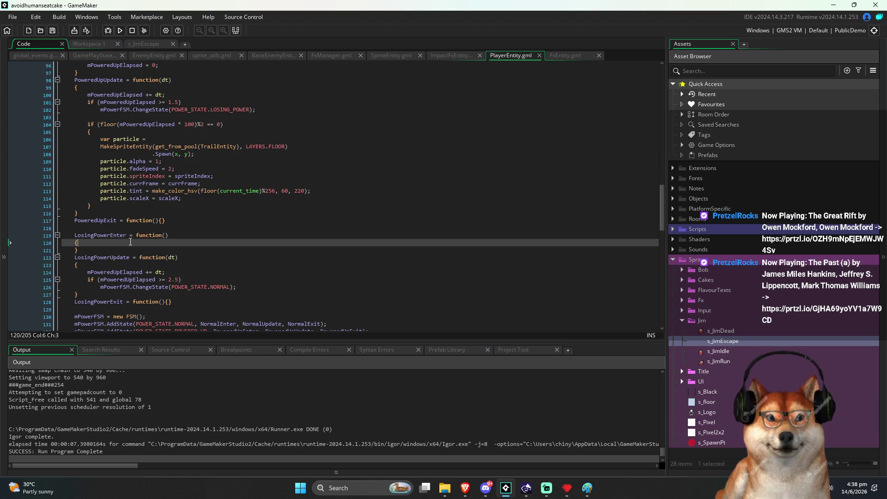
Step: Start a trigger_event call in LosingPowerEnter, removing a mistakenly inserted POWER_STATE argument
key(Return)
text(trigger)
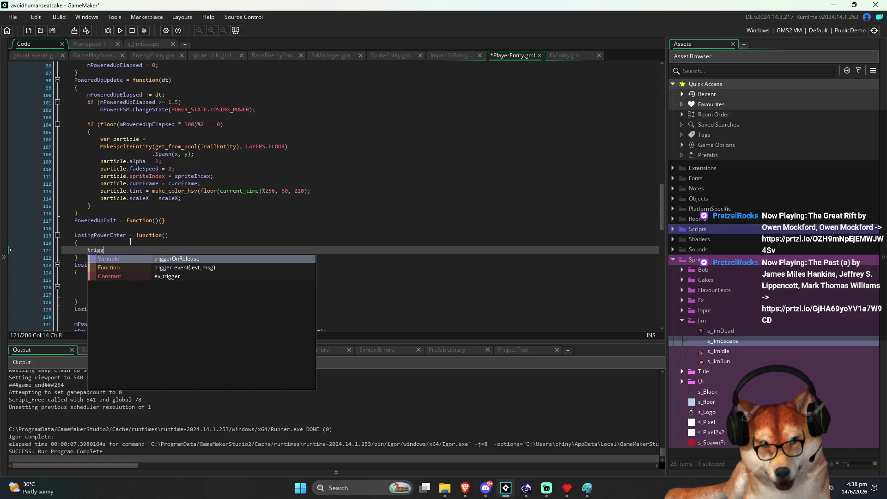
key(Return)
key(ctrl+v)
key(ctrl+z)
text(POWE)
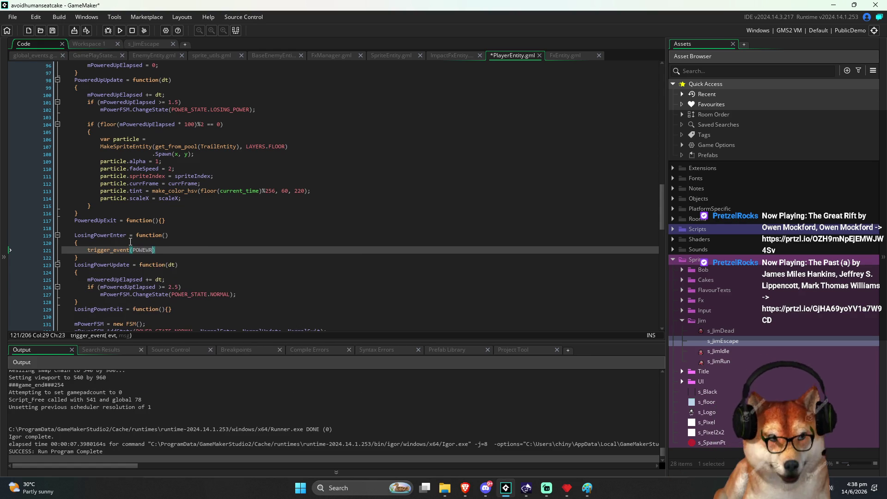
key(Down)
key(Return)
text(.PLAYER_POWERUP_EXPIRING)
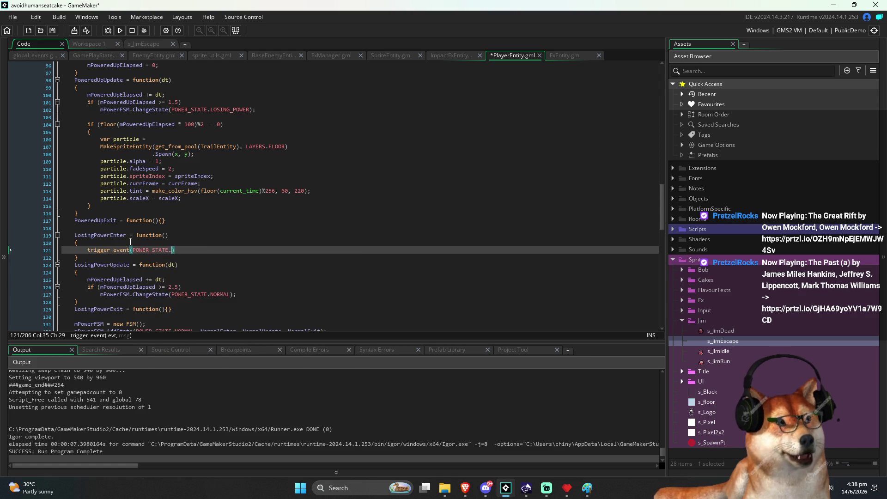
text(PLAYER_POWERUP_EXPIRING)
key(ctrl+s)
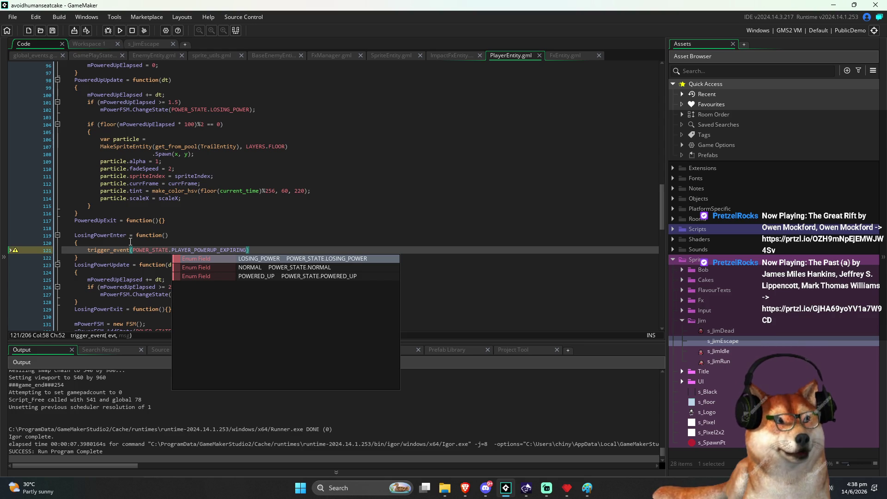
key(ctrl+shift+Left)
key(ctrl+c)
key(BackSpace)
Step: Complete it as trigger_event(GLOBAL_EVENTS.PLAYER_POWERUP_EXPIRING, {}); and return to GamePlayState
key(BackSpace)
key(ctrl+BackSpace)
text(GKL)
key(BackSpace)
key(BackSpace)
key(BackSpace)
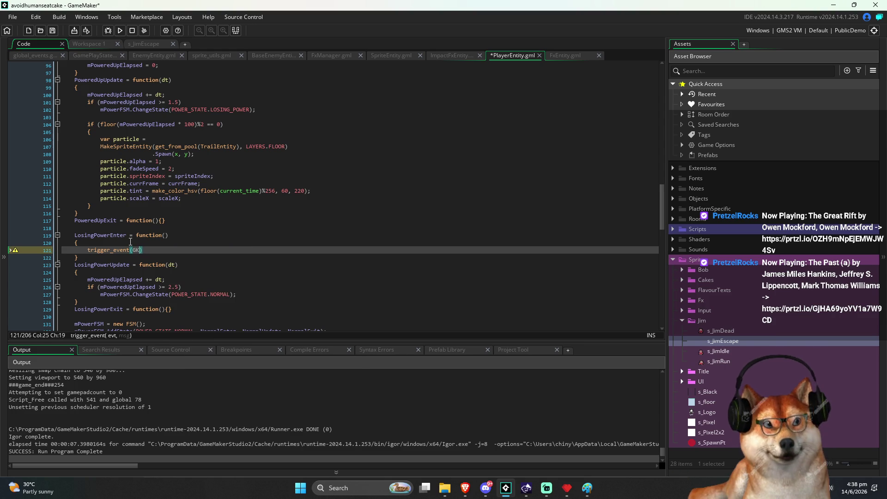
text(GLOBAL)
key(Return)
text(.)
key(ctrl+v)
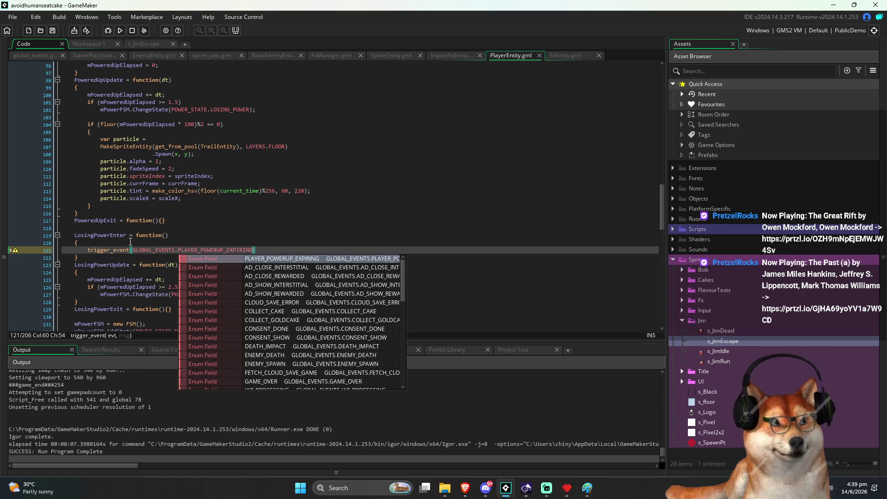
key(Escape)
text(, {});)
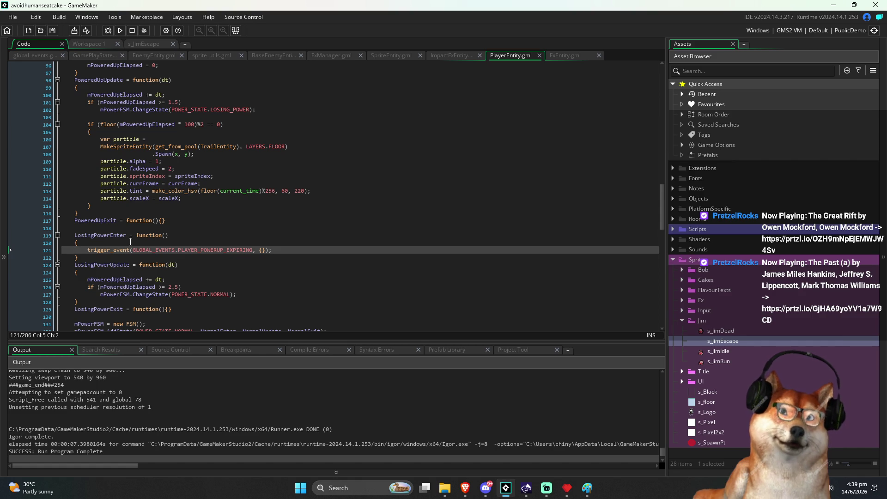
key(ctrl+Right)
key(ctrl+Right)
key(ctrl+shift+Right)
key(ctrl+shift+Right)
key(ctrl+shift+Right)
key(ctrl+shift+Left)
key(ctrl+Tab)
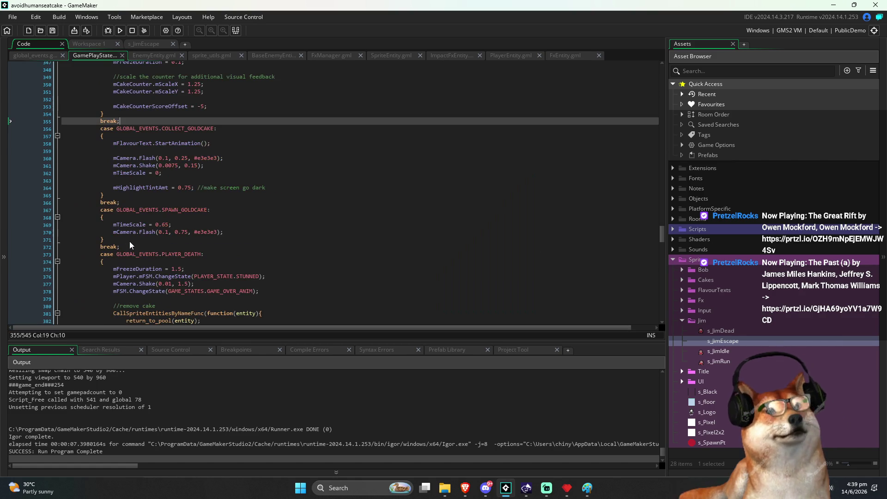
Step: Add case GLOBAL_EVENTS.PLAYER_POWERUP_EXPIRING: with break; below the COLLECT_GOLDCAKE case
scroll(134, 247, down, 5)
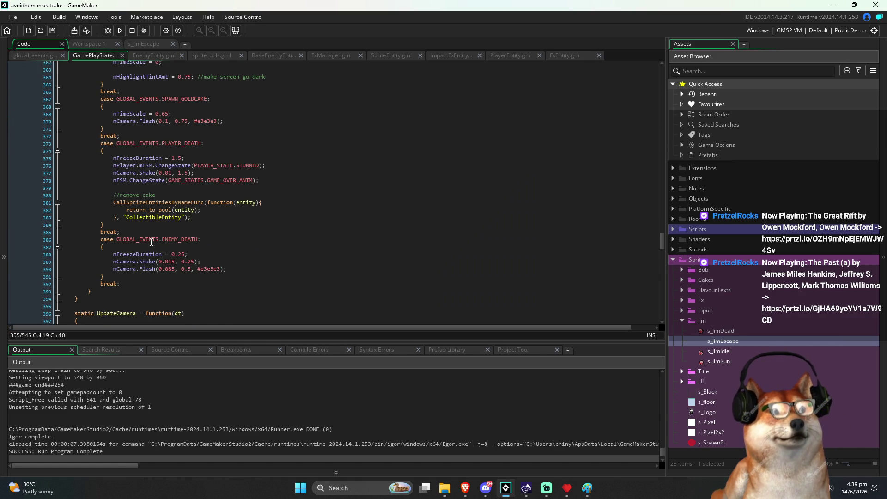
scroll(145, 251, up, 10)
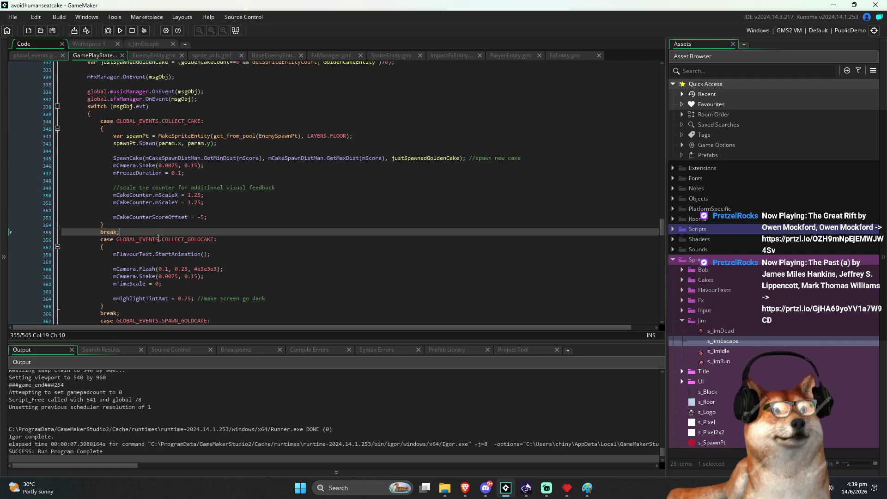
scroll(179, 262, down, 3)
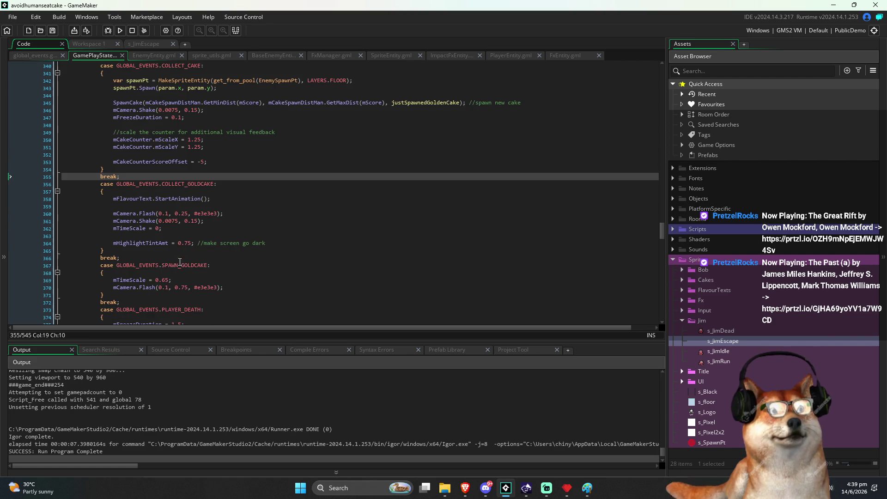
click(139, 252)
key(Down)
key(End)
key(Return)
text(case GLOBAL_EVENTS.PLAYER_POWERUP_EXPIRING:)
key(Return)
text(bre)
key(Return)
text(;)
Step: Give the new case a brace block, delete the trial image_xscale text, and save
key(Up)
key(End)
key(Return)
text({)
key(Return)
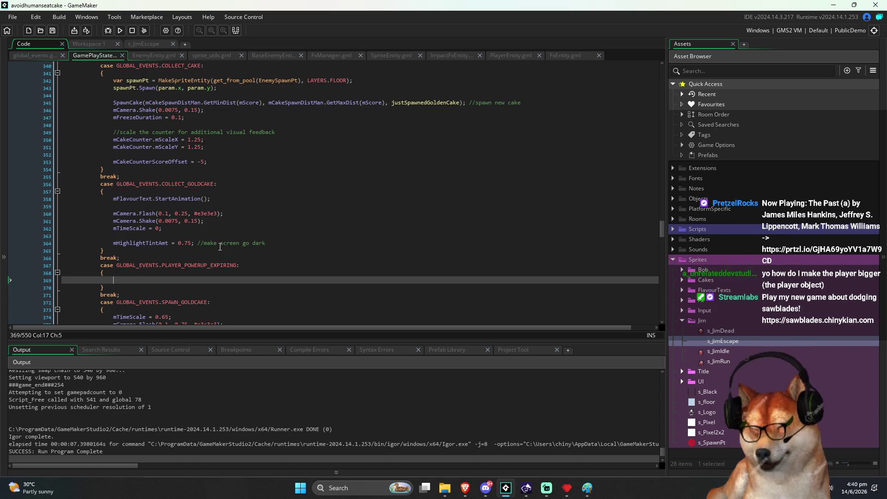
text(image_sc)
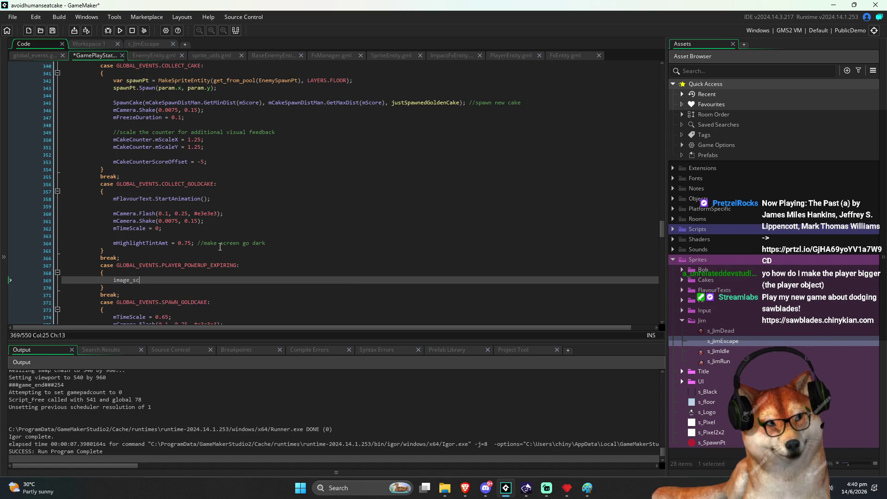
key(BackSpace)
key(BackSpace)
text(xscale)
key(shift+Home)
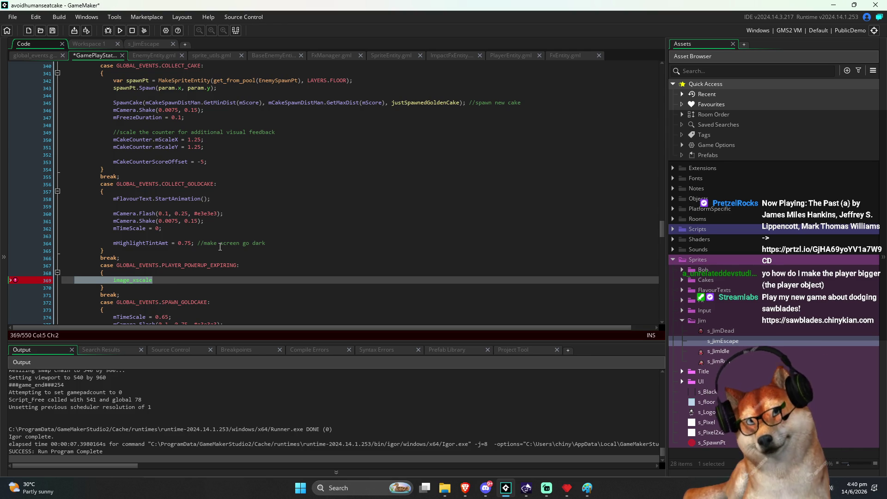
key(BackSpace)
key(Tab)
key(Tab)
key(Tab)
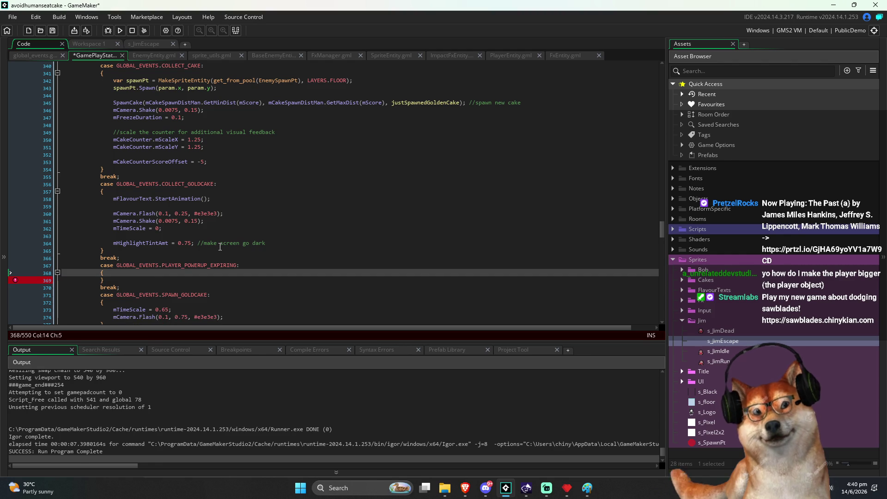
key(ctrl+s)
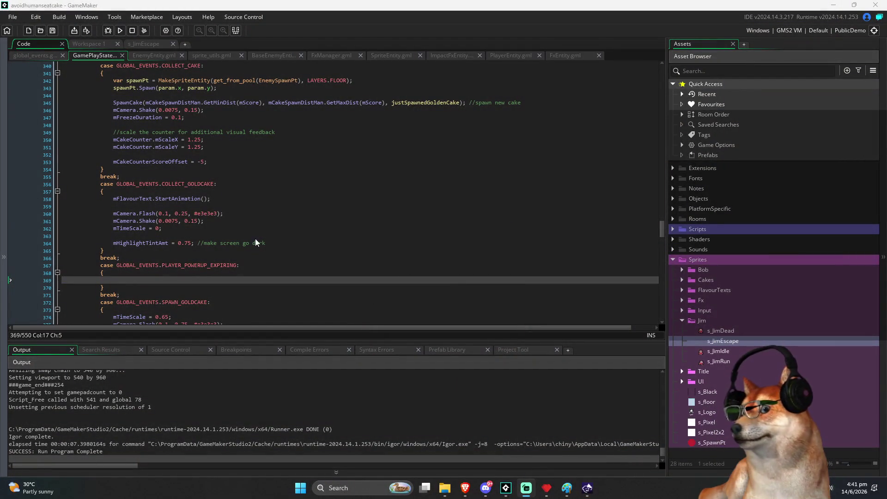
click(311, 219)
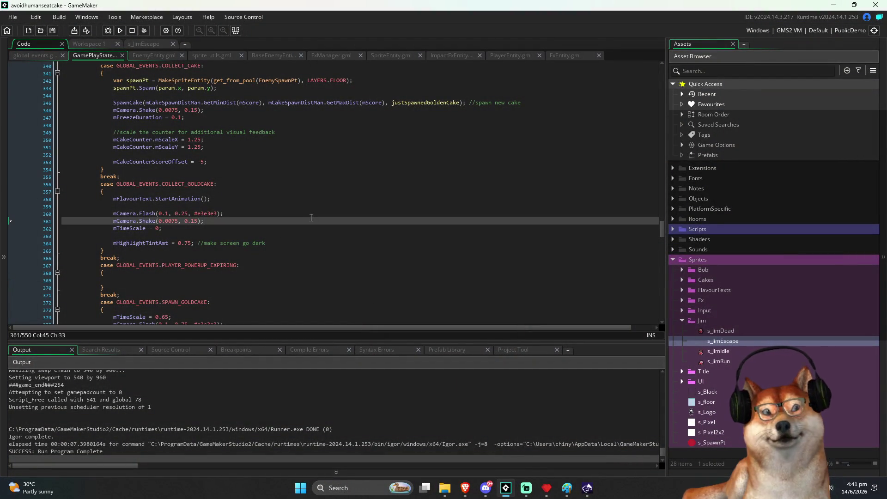
Step: Remove the empty line inside the PLAYER_POWERUP_EXPIRING case and save
click(252, 282)
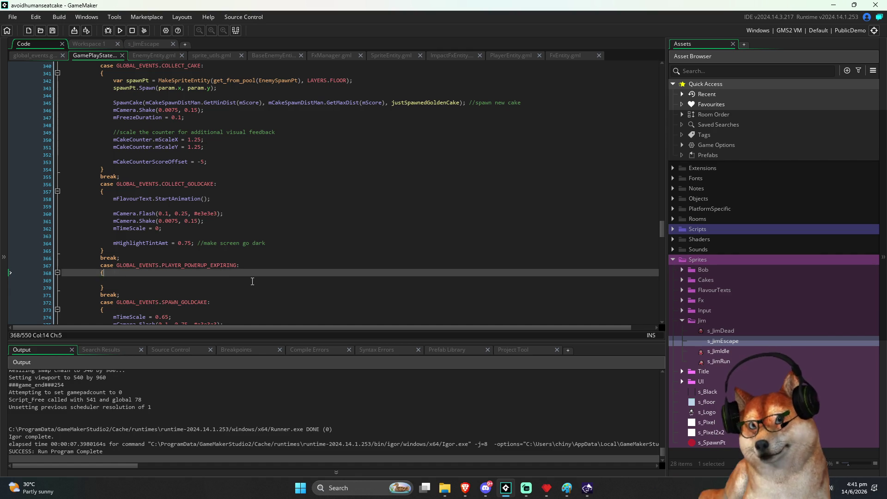
key(BackSpace)
key(ctrl+s)
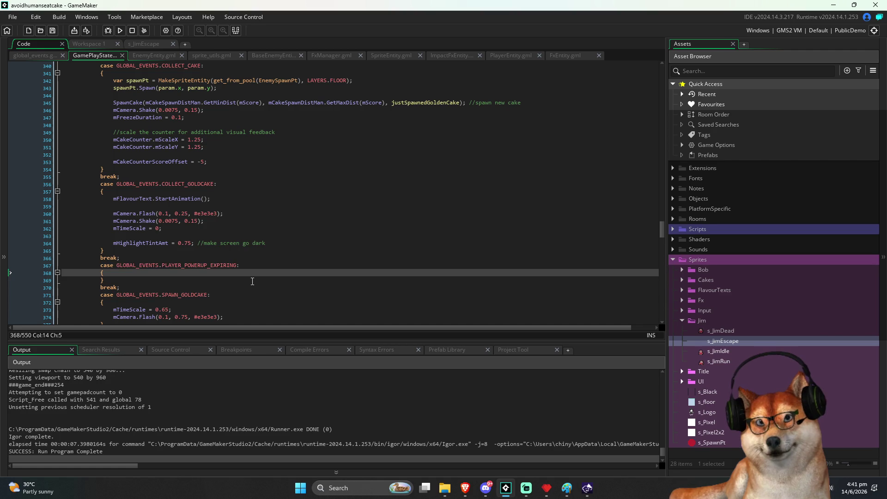
key(Up)
key(Up)
key(Up)
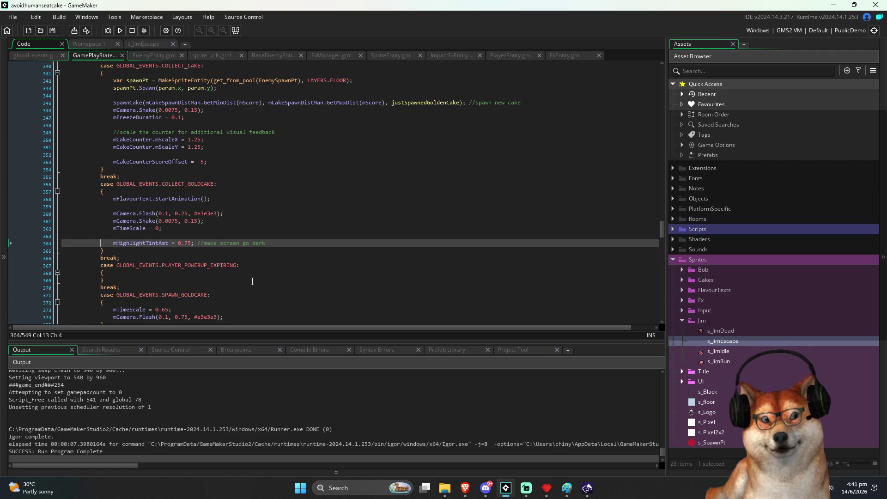
Step: Reinsert an empty line inside that case, then bring up sprite_utils.gml
key(Down)
key(Down)
key(Down)
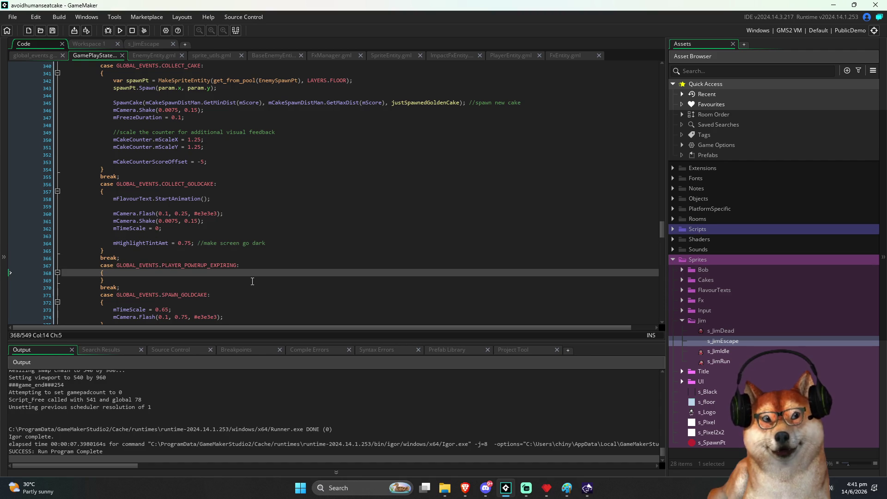
key(End)
key(Return)
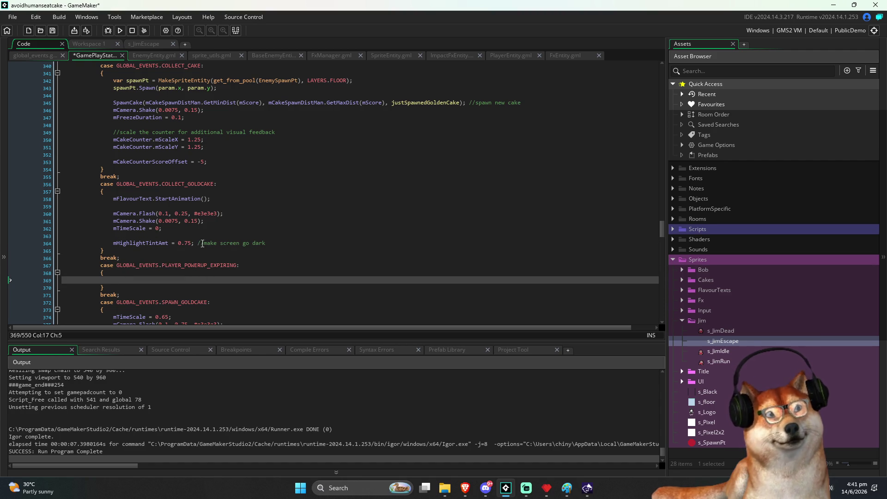
click(212, 55)
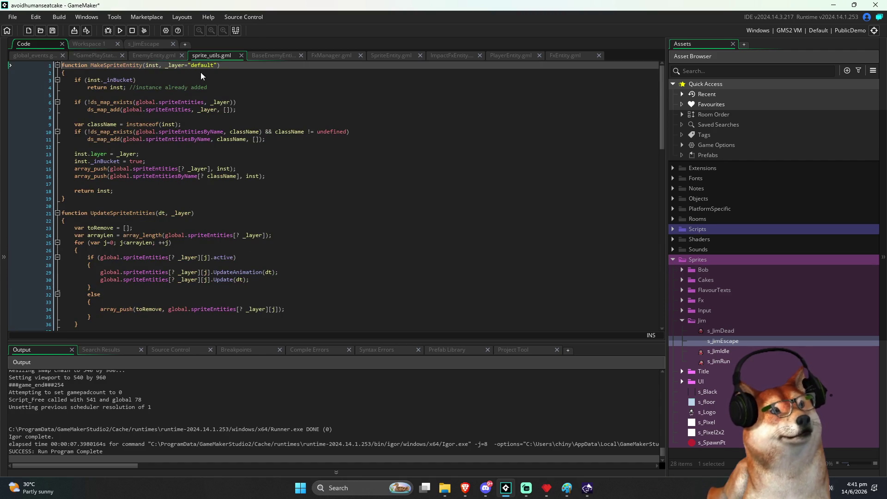
Step: Copy CallSpriteEntitiesByNameFunc from sprite_utils.gml, paste it on GamePlayState line 369, and save
scroll(142, 170, down, 2)
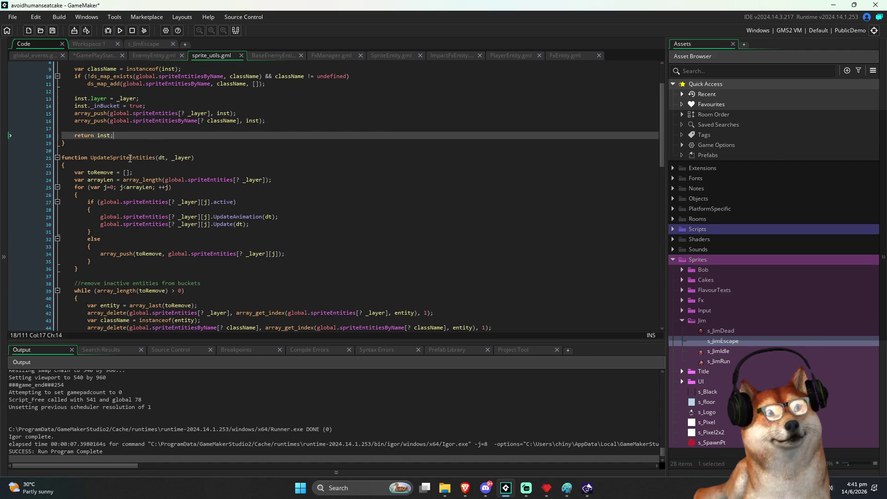
double_click(130, 158)
scroll(133, 212, down, 8)
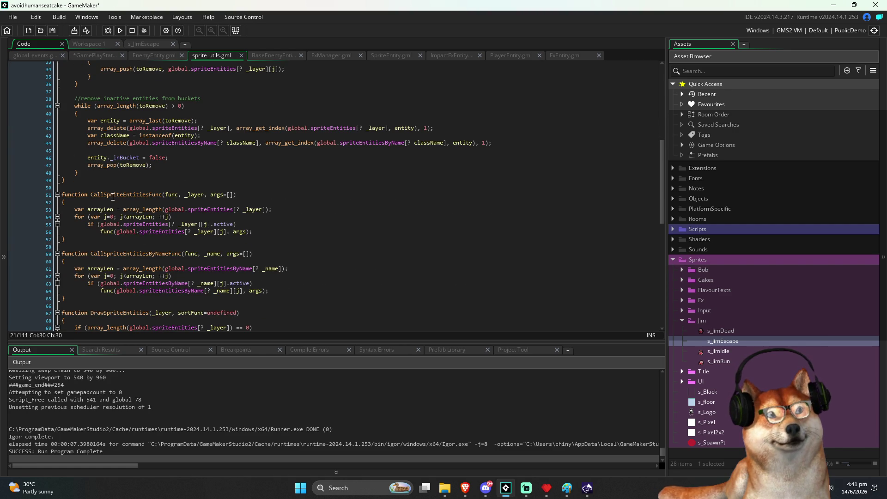
double_click(113, 195)
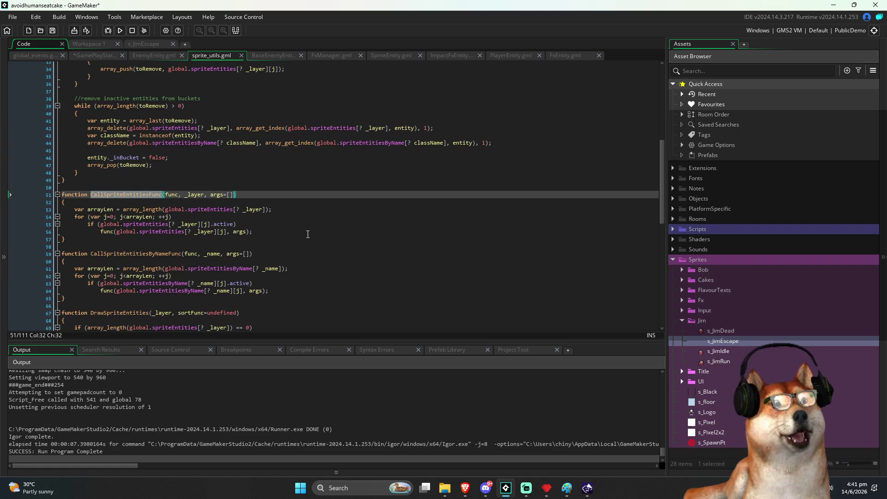
double_click(153, 256)
key(ctrl+c)
click(355, 274)
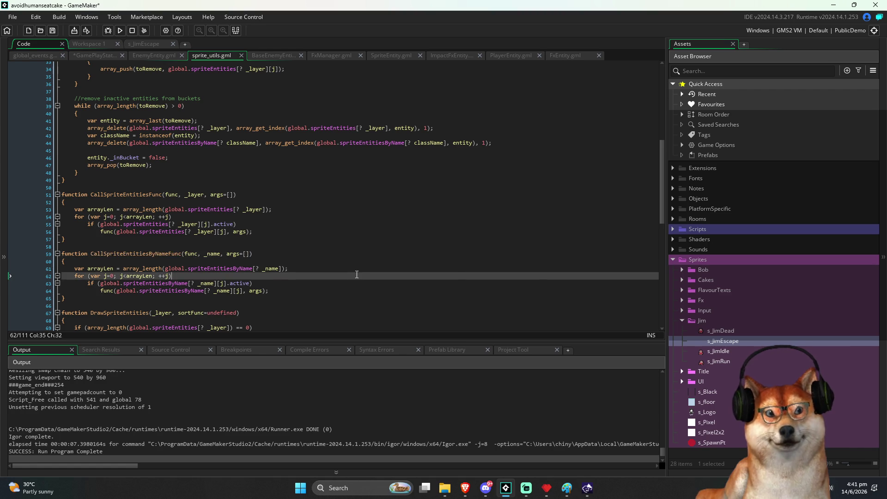
key(ctrl+Tab)
key(ctrl+v)
key(ctrl+s)
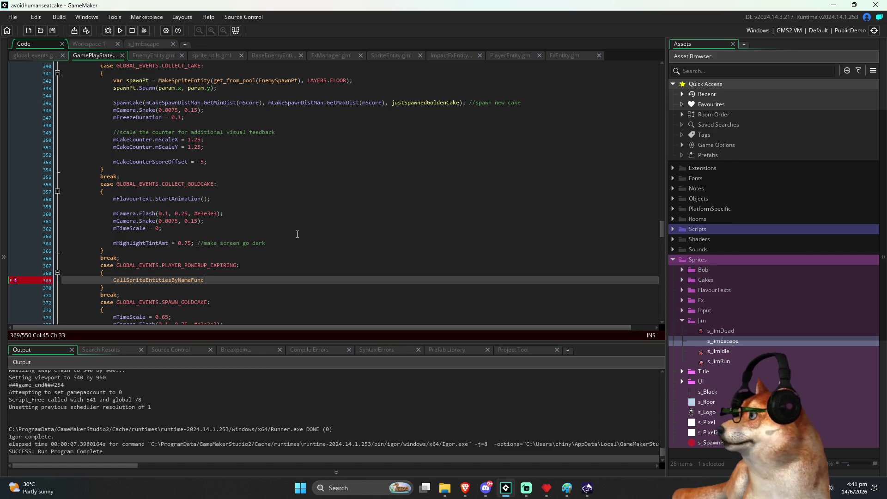
Step: Give the call an empty function(entity){ } callback and "EnemyEntity" argument, and save
text(())
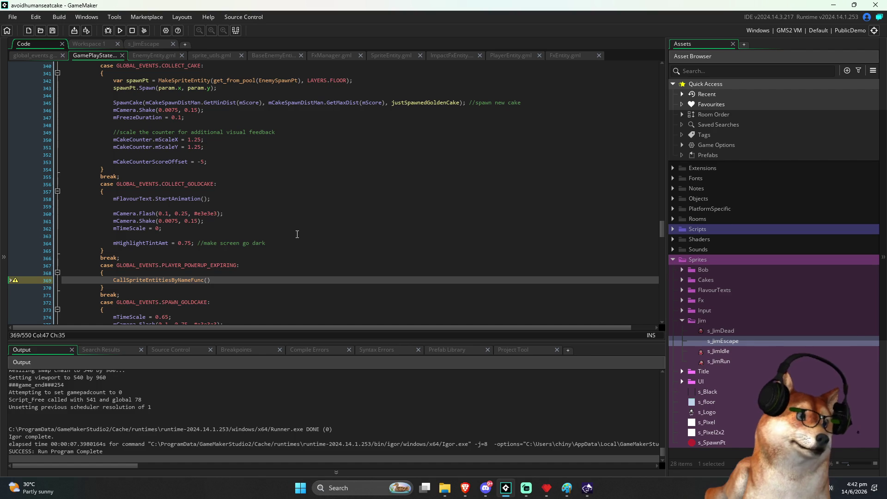
key(Left)
text(;)
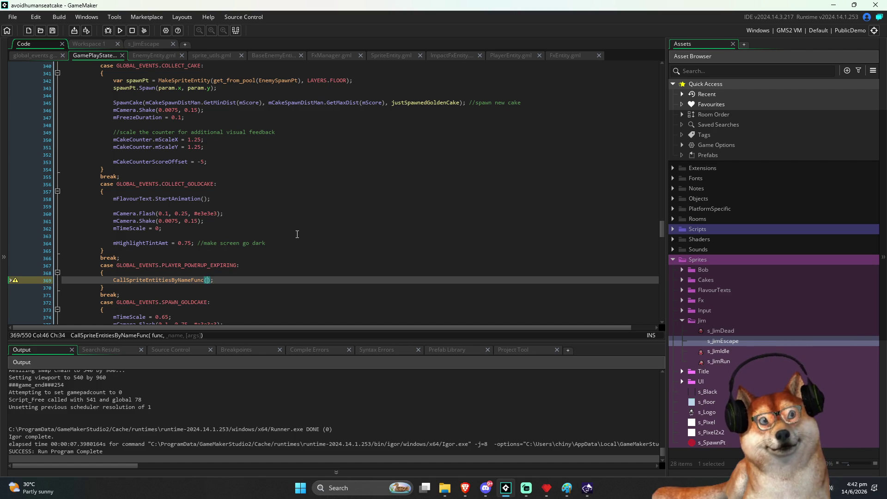
text(function)
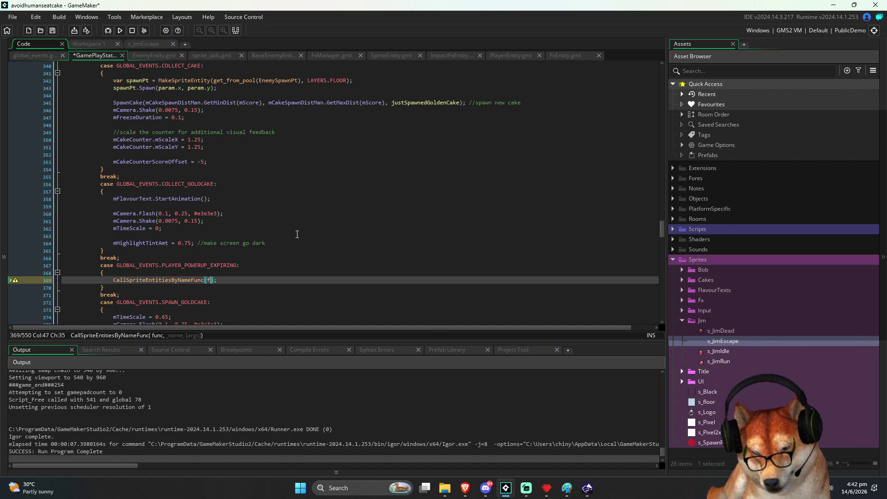
key(Escape)
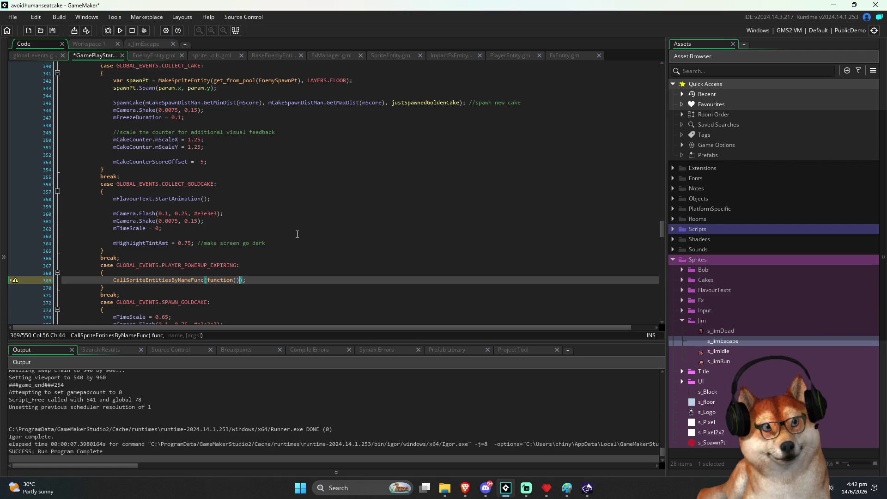
key(ctrl+Tab)
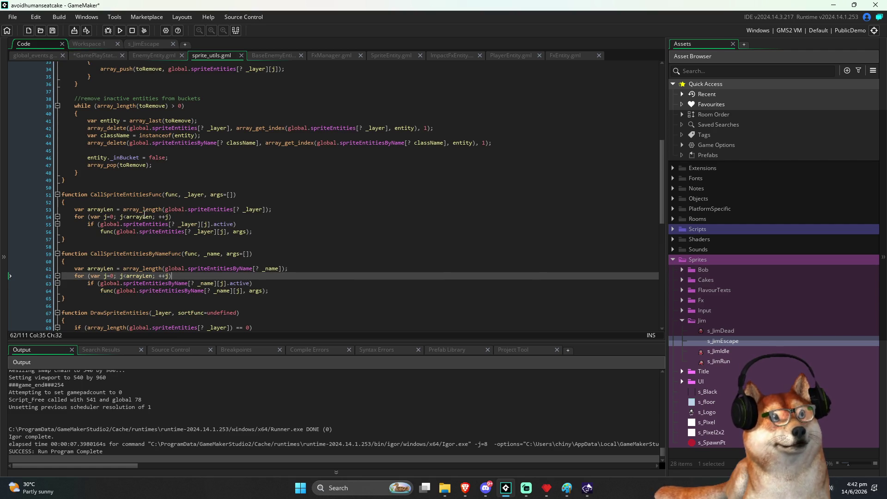
key(ctrl+Tab)
text(()
text(entity));)
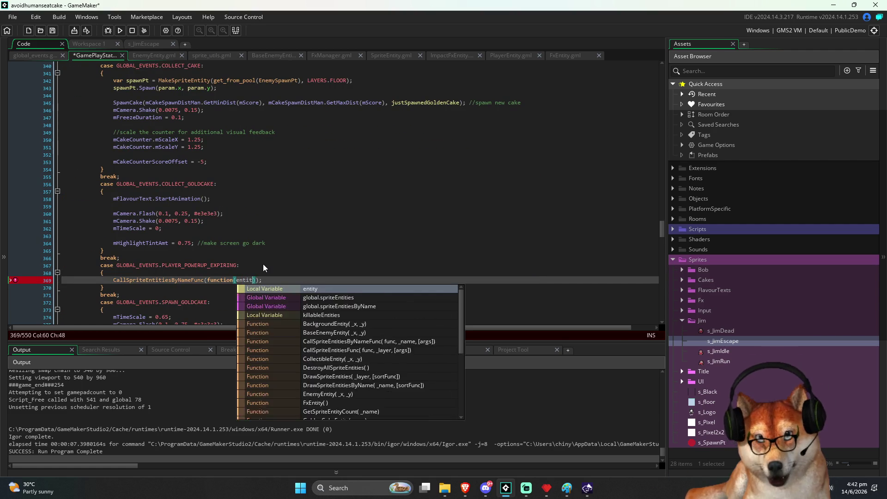
key(Left)
text({)
key(Return)
text(, )
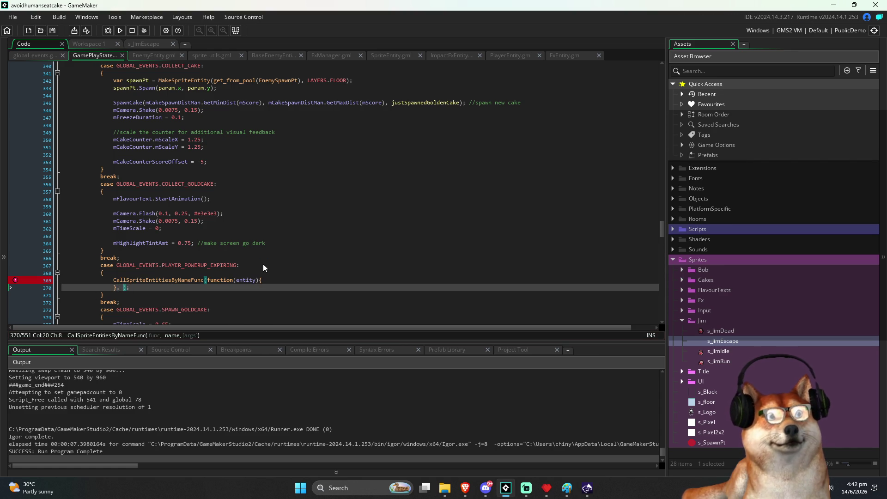
text(")
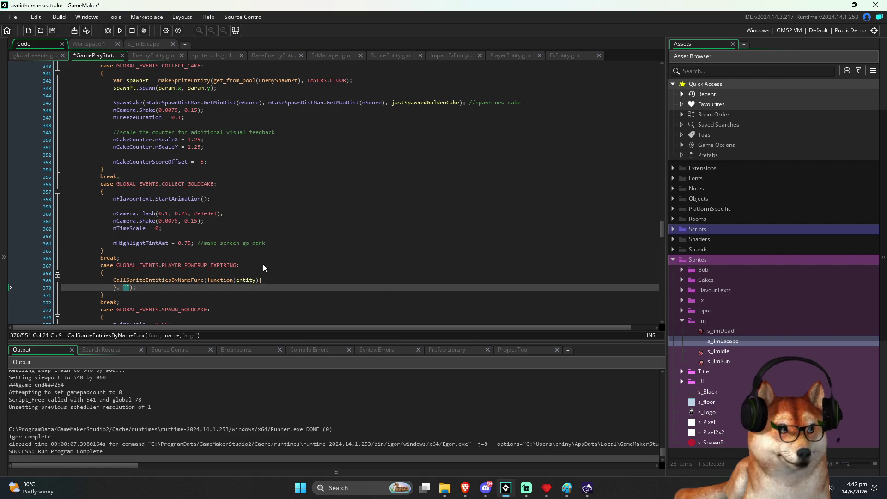
text(EnemyE)
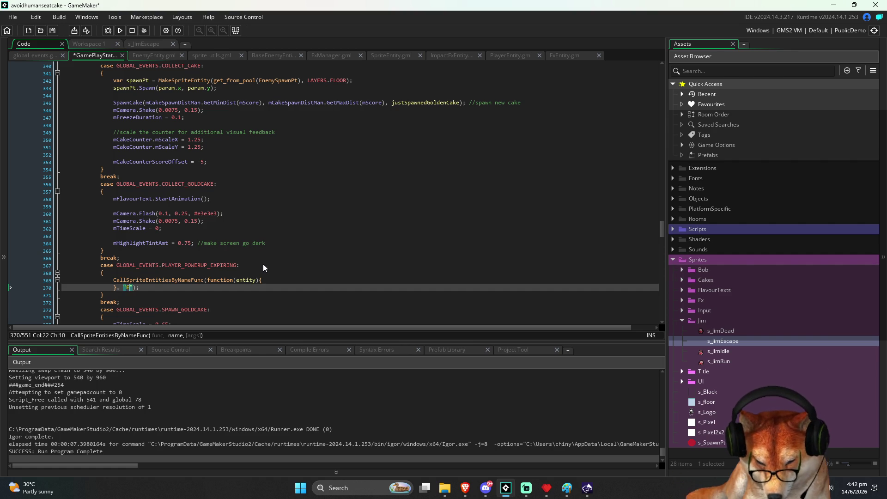
text(ntity)
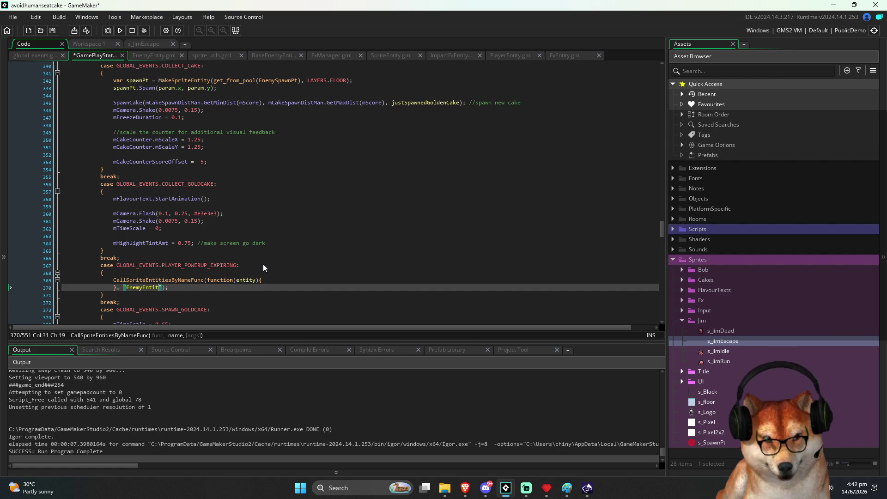
key(ctrl+s)
Step: Jump back to the top of the GamePlayState script
key(Right)
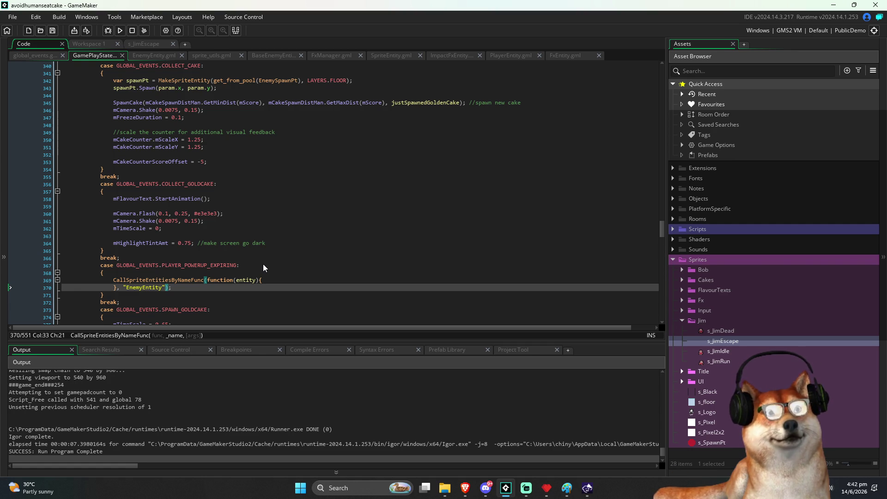
key(Up)
key(Up)
key(Down)
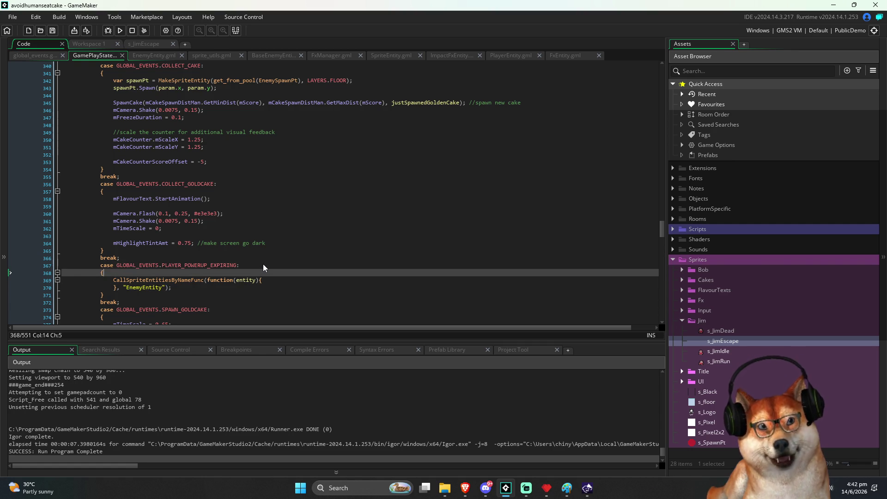
key(ctrl+Home)
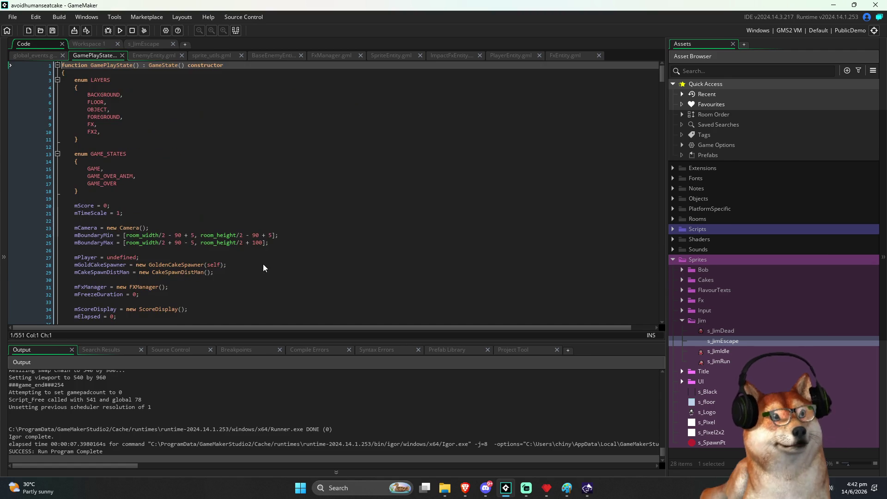
Step: Add mEnemyTypes = [ "EnemyEntity" ]; below the boundary setup lines and save
key(Down)
scroll(227, 259, down, 10)
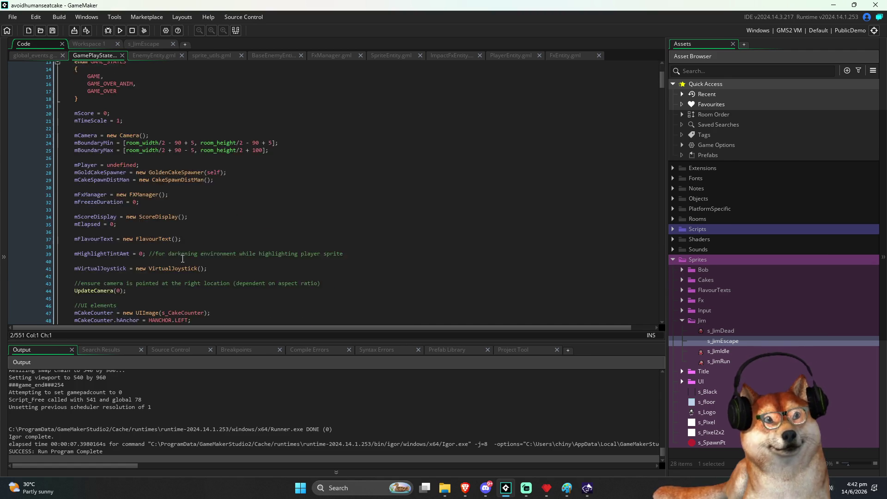
scroll(183, 258, up, 8)
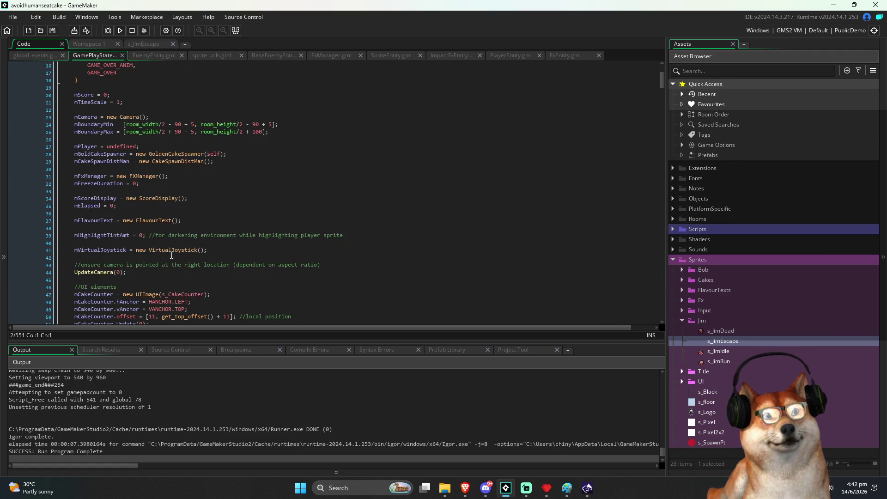
scroll(159, 224, down, 2)
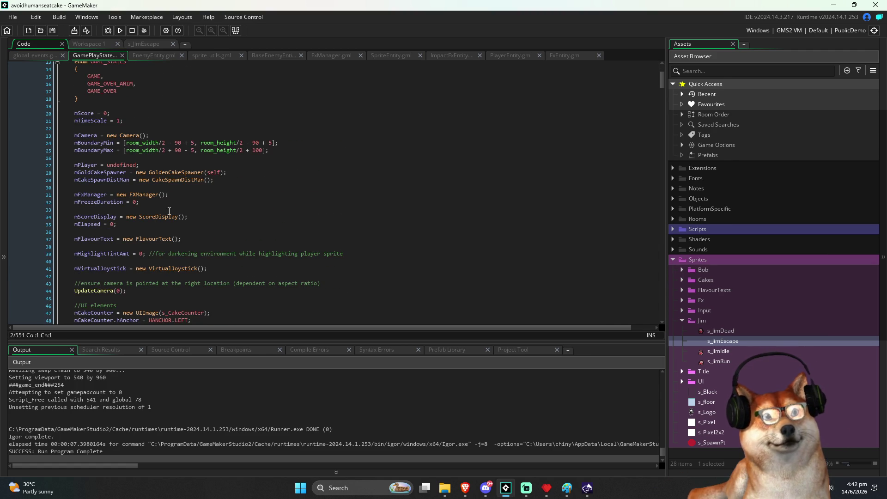
click(249, 160)
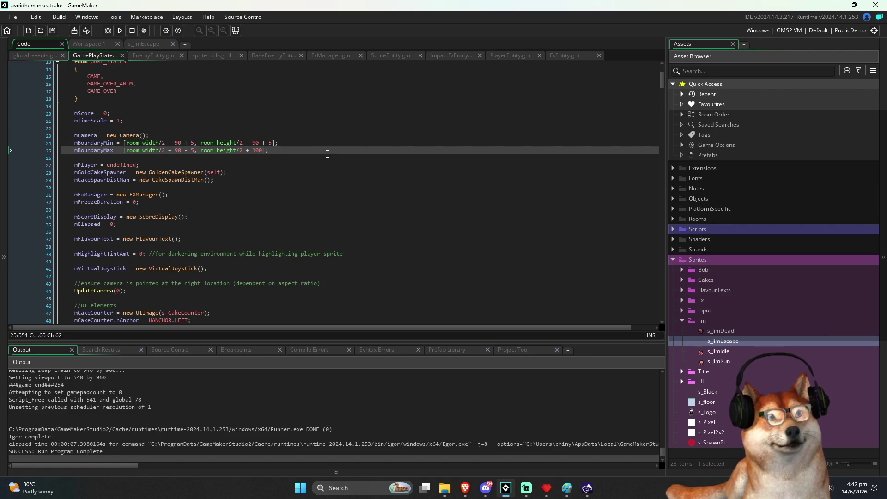
key(Return)
key(Return)
key(Up)
text(mEnem)
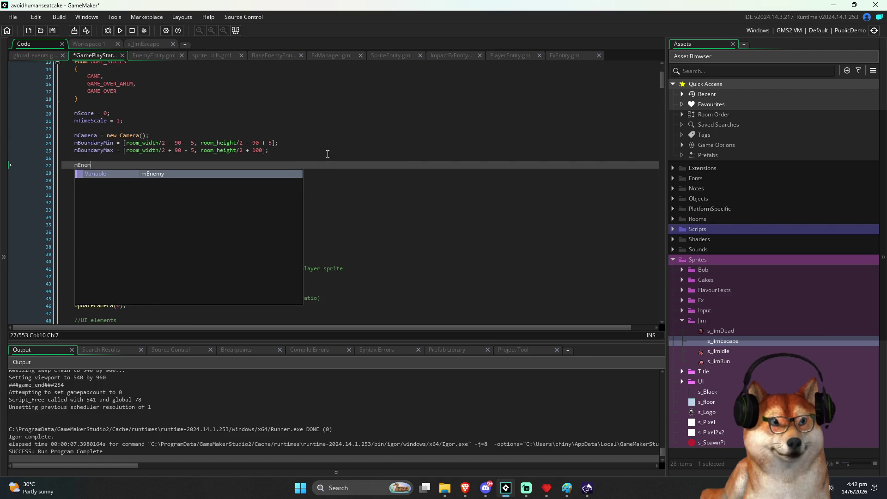
text(yTypes )
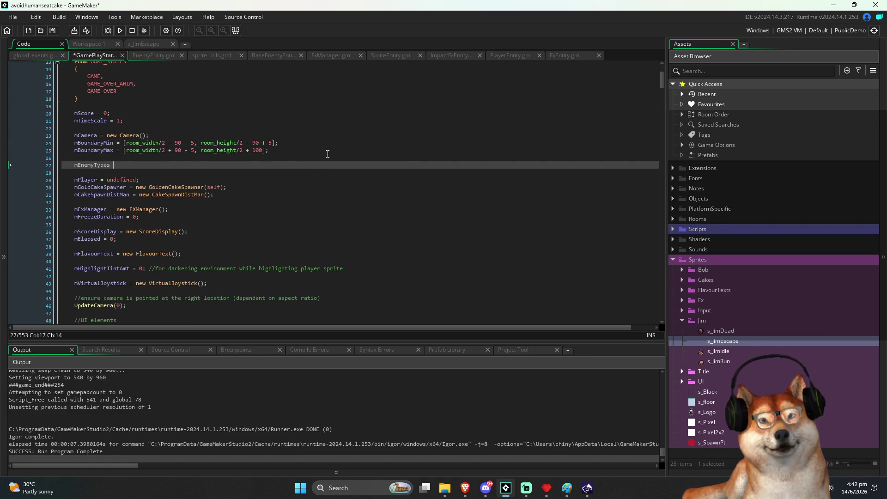
text(= [ "" ];)
key(Left)
key(Left)
key(Left)
text("En)
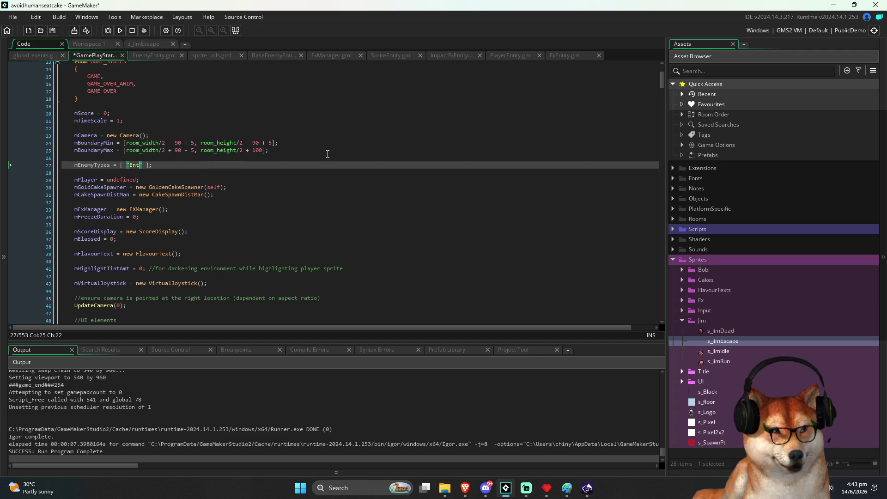
text(emyE)
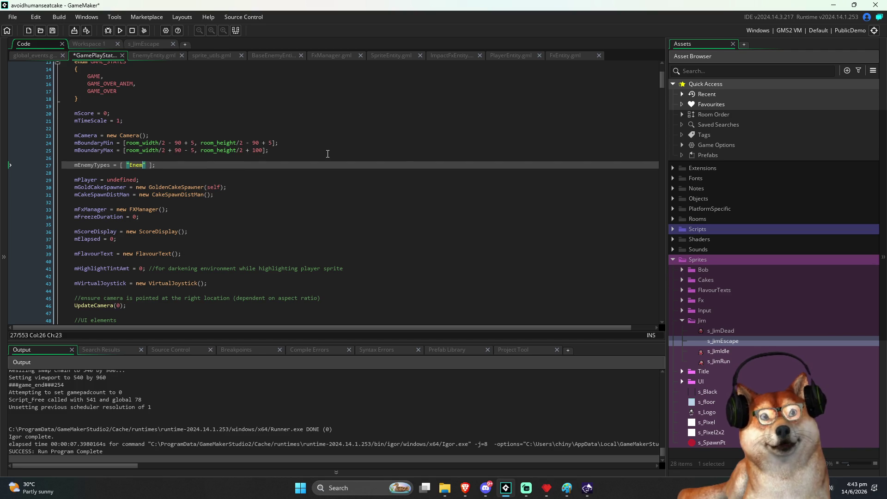
text(ntity)
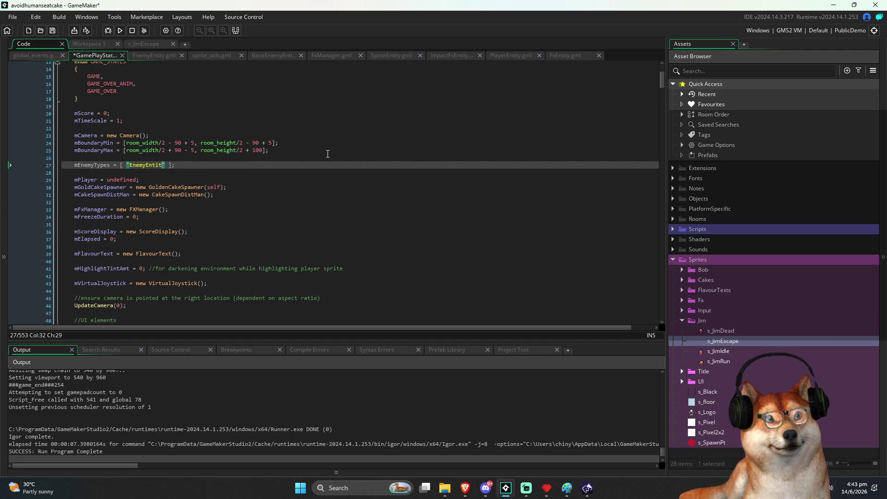
key(ctrl+s)
Step: Select the list's contents and open Find and Replace with it as the search term
key(Home)
key(ctrl+shift+Right)
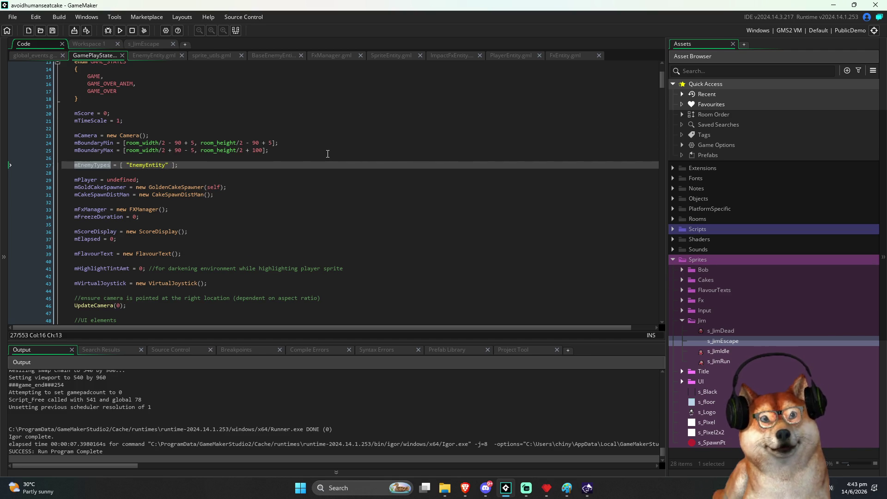
key(ctrl+Right)
key(ctrl+Right)
key(ctrl+Right)
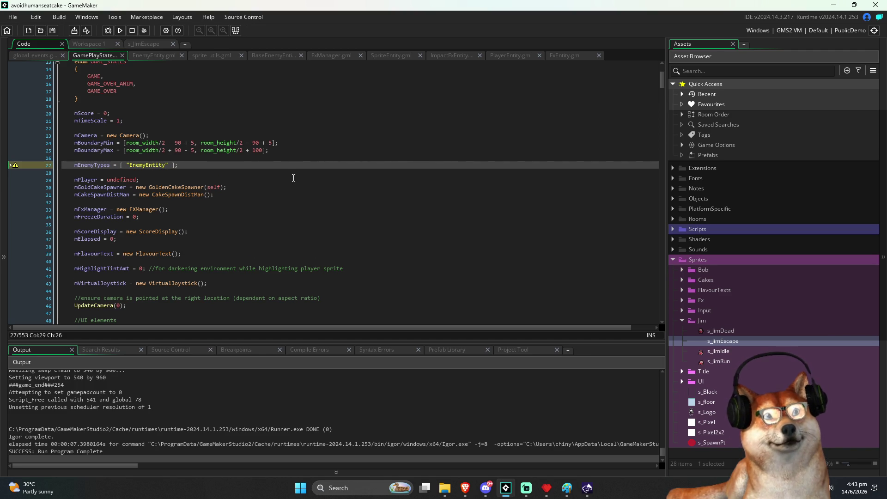
key(ctrl+shift+Left)
key(ctrl+shift+Left)
key(ctrl+shift+Left)
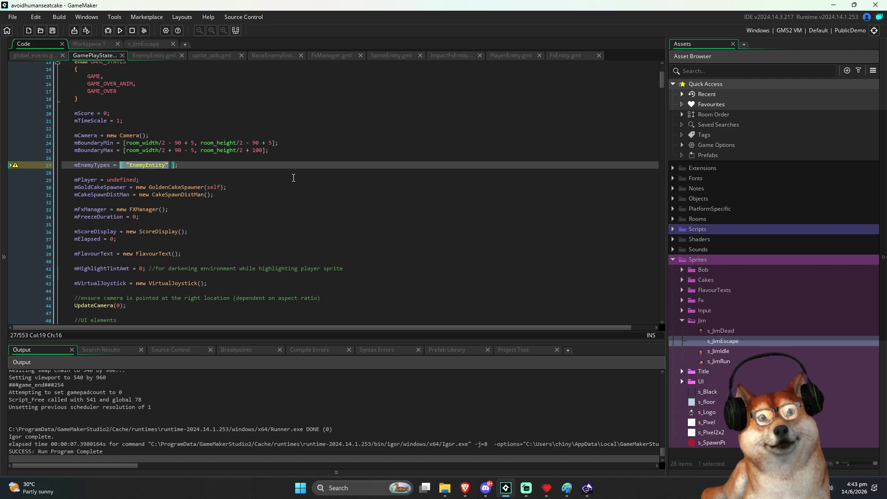
key(ctrl+f)
key(End)
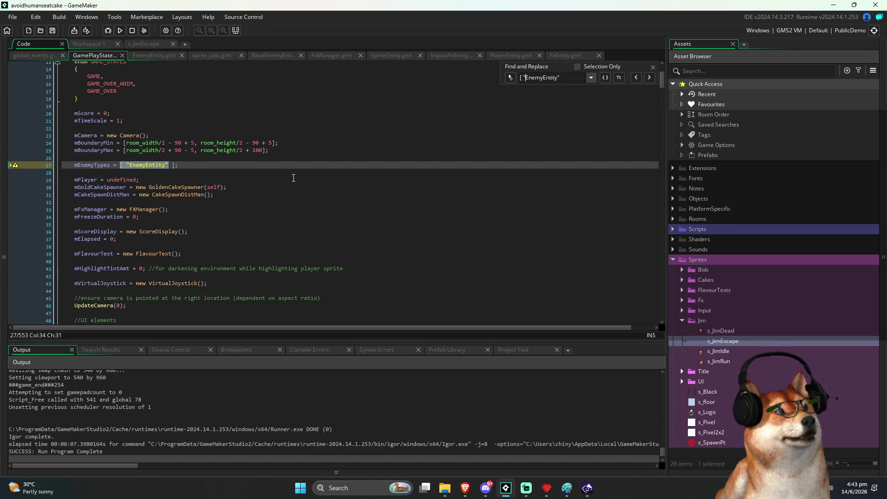
Step: Narrow the search to EnemyEntity and step through its matches in the script
key(BackSpace)
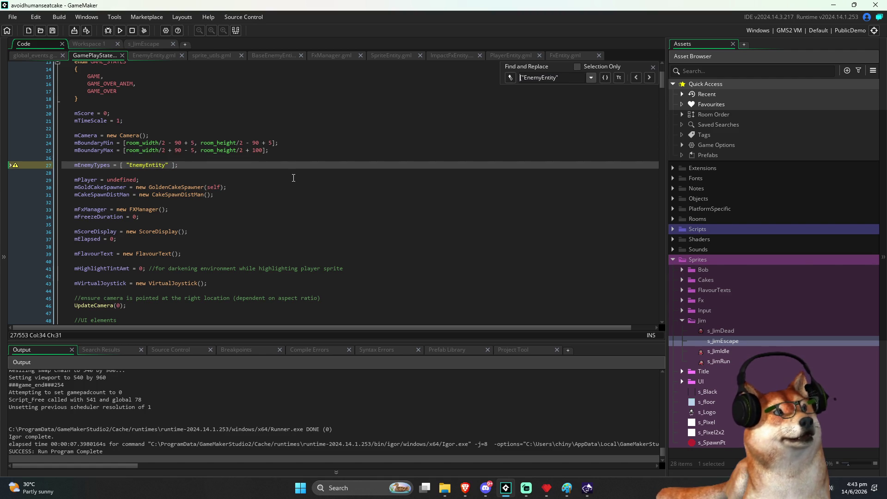
key(Delete)
key(Return)
key(Return)
key(Return)
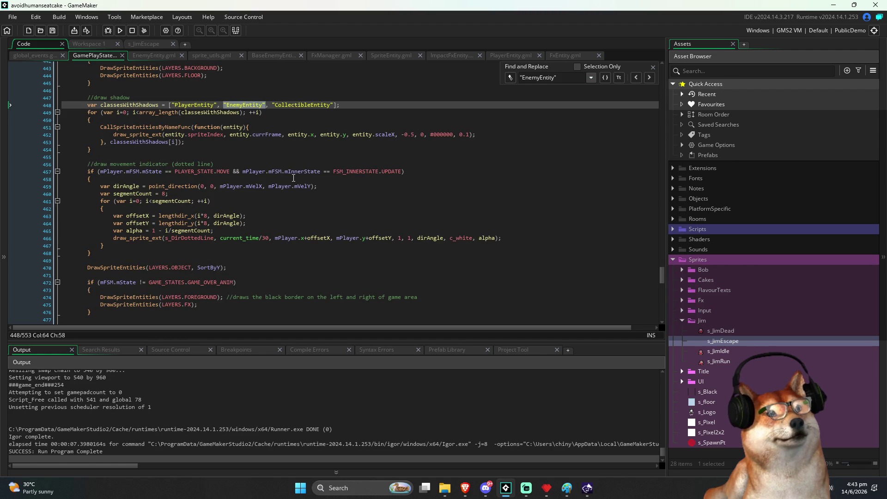
click(361, 106)
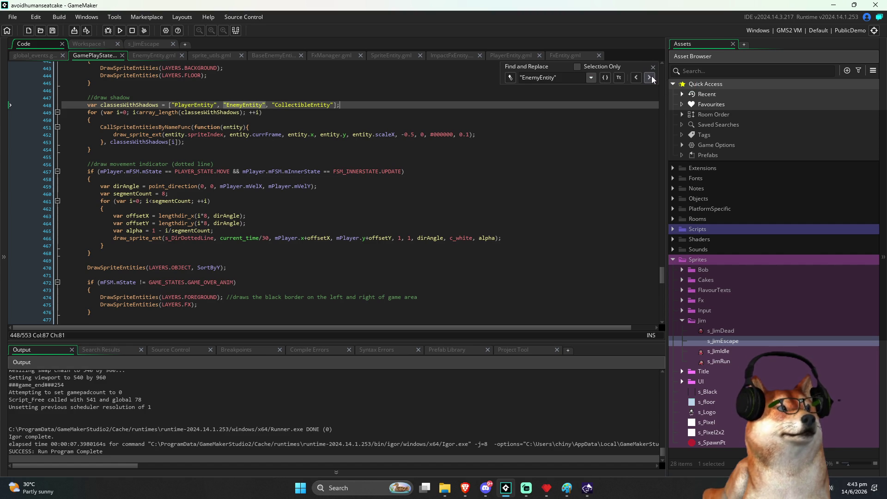
click(651, 77)
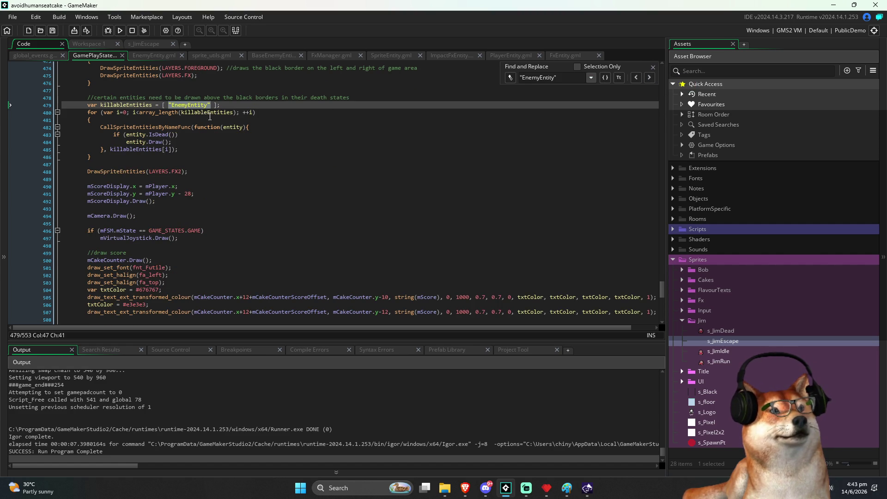
scroll(209, 116, up, 3)
Step: Delete the local killableEntities line and use mEnemyTypes in the loop's array_length call
click(242, 159)
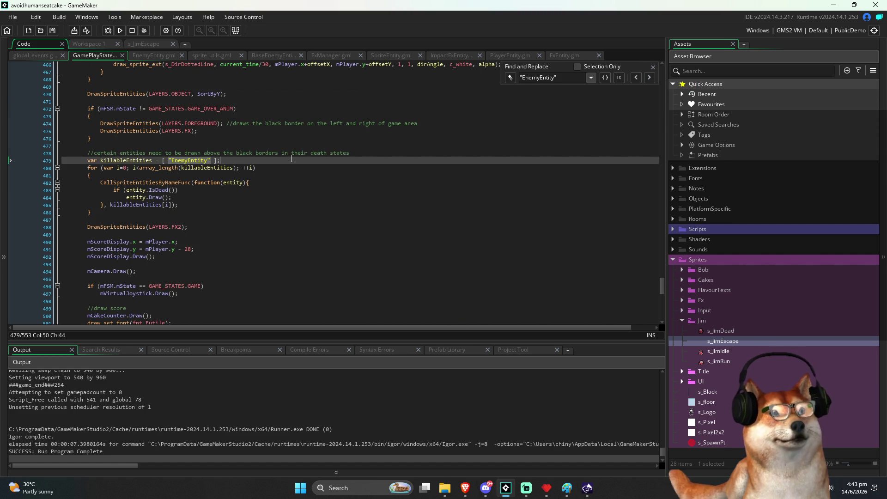
key(shift+Home)
key(shift+Home)
key(BackSpace)
key(BackSpace)
key(Down)
key(ctrl+Left)
key(ctrl+Left)
key(ctrl+Left)
key(ctrl+shift+Left)
text(mEnemyTypes)
key(ctrl+s)
key(End)
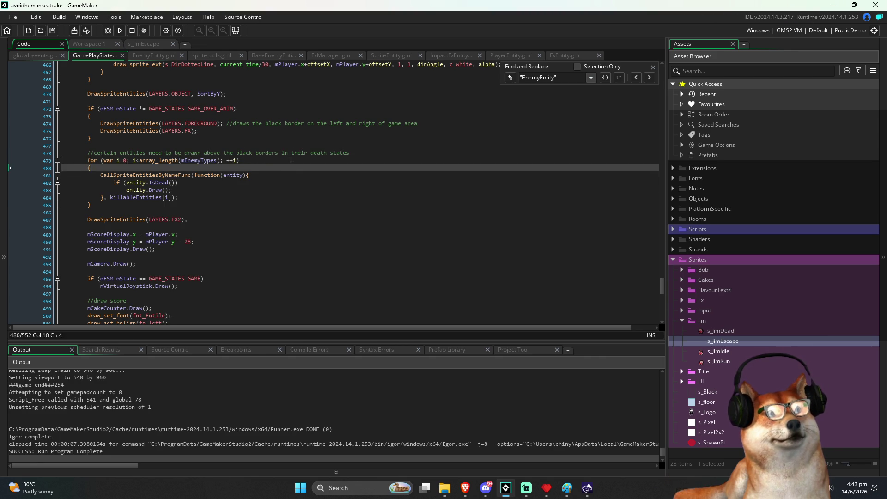
Step: Replace killableEntities[i] with mEnemyTypes[i] in the loop's draw argument
key(Down)
key(Down)
key(Down)
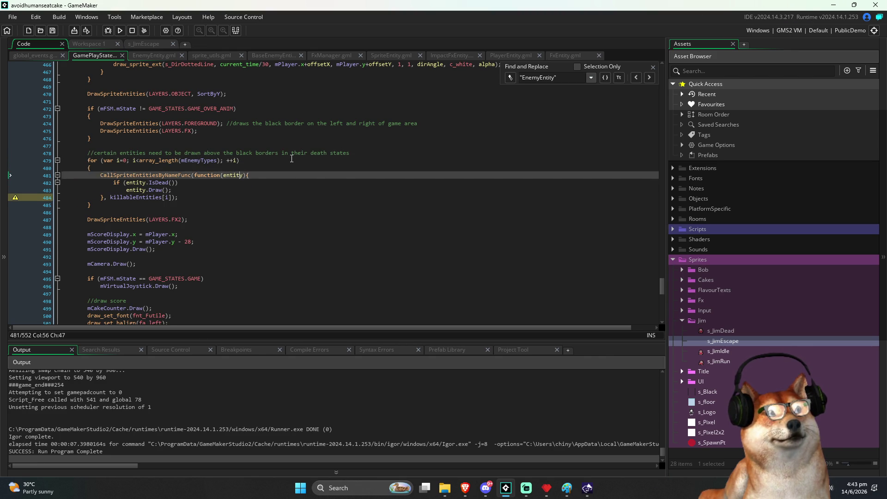
key(Home)
key(ctrl+Right)
key(ctrl+Right)
key(ctrl+shift+Right)
text(mEnemyTypes)
key(End)
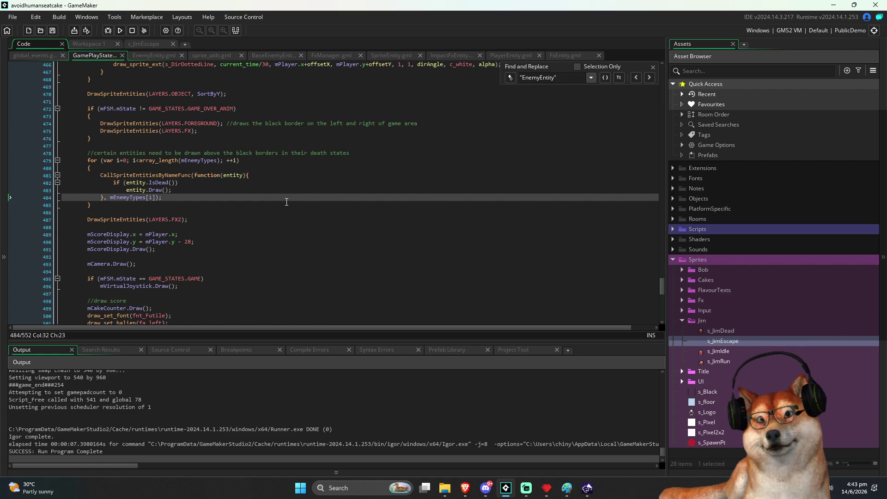
Step: Append "//todo: concatenate this with mEnemyTypes" to line 448, save, and close the search panel
scroll(242, 187, up, 10)
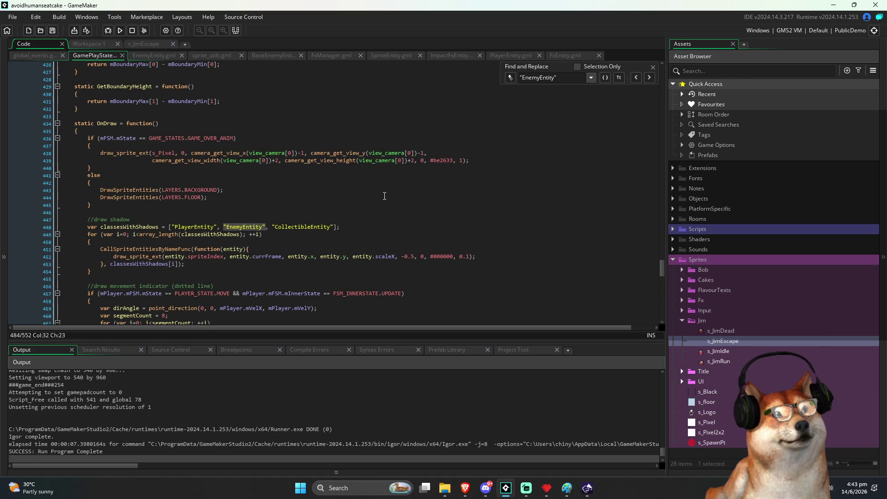
click(145, 227)
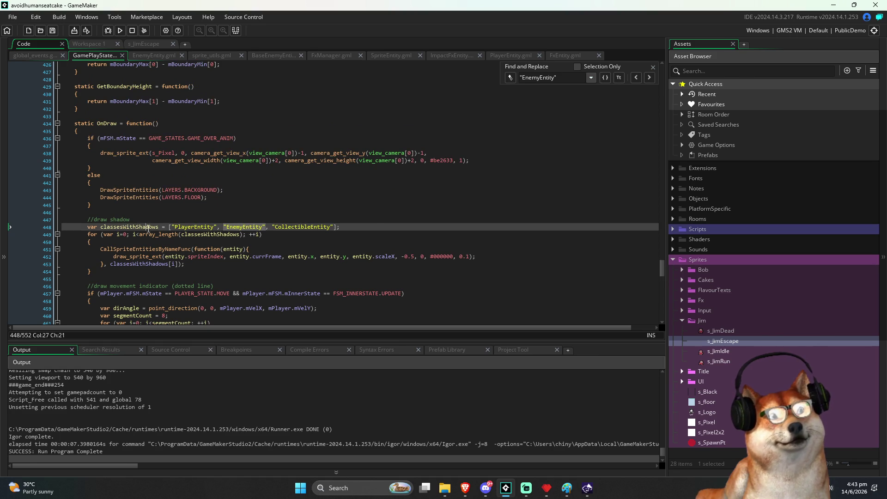
click(372, 226)
text(//todo:)
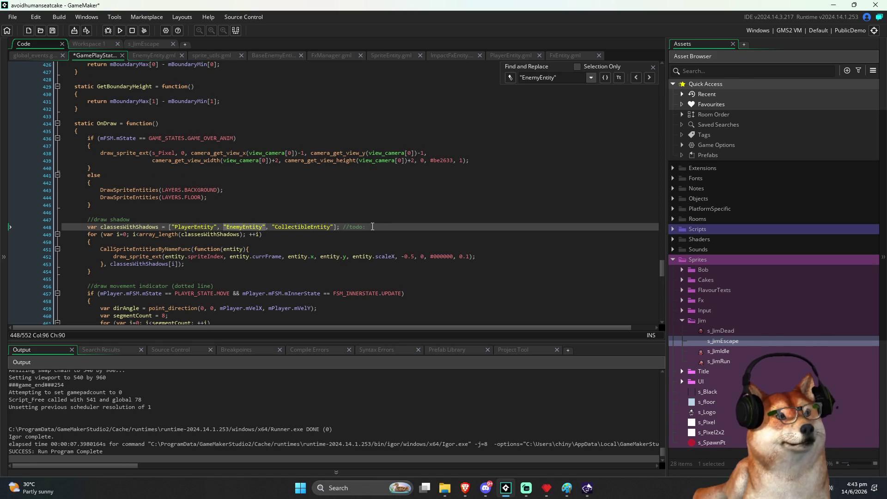
text(cut)
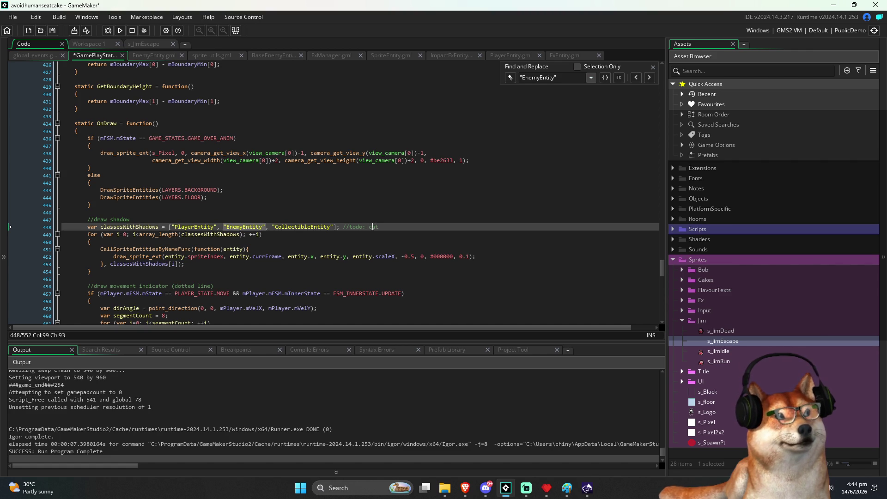
text(ncate)
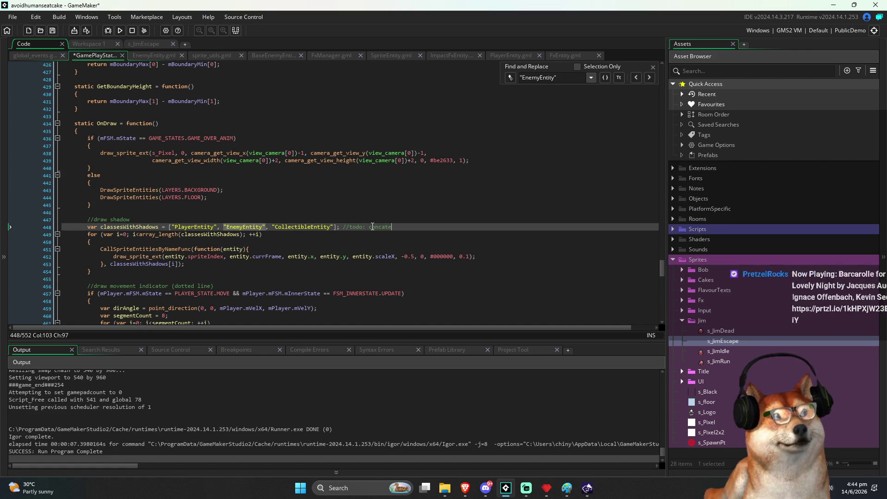
text(nate this with mEnemyTypes)
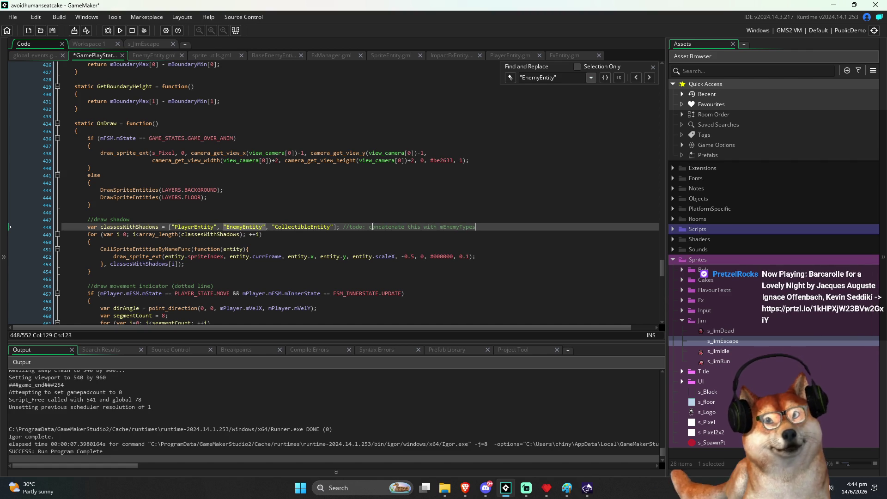
key(ctrl+s)
key(Home)
key(Up)
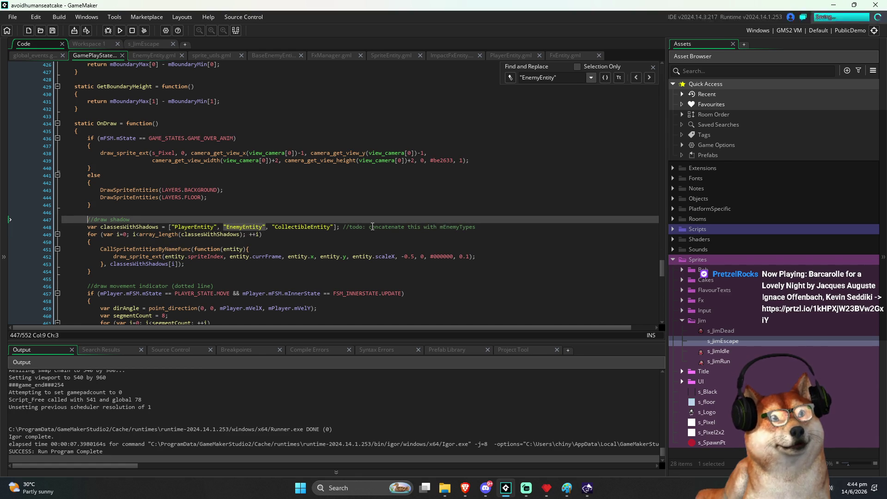
click(653, 66)
Step: Scroll from the script's end back up toward the PLAYER_POWERUP_EXPIRING case
click(441, 227)
scroll(217, 255, down, 3)
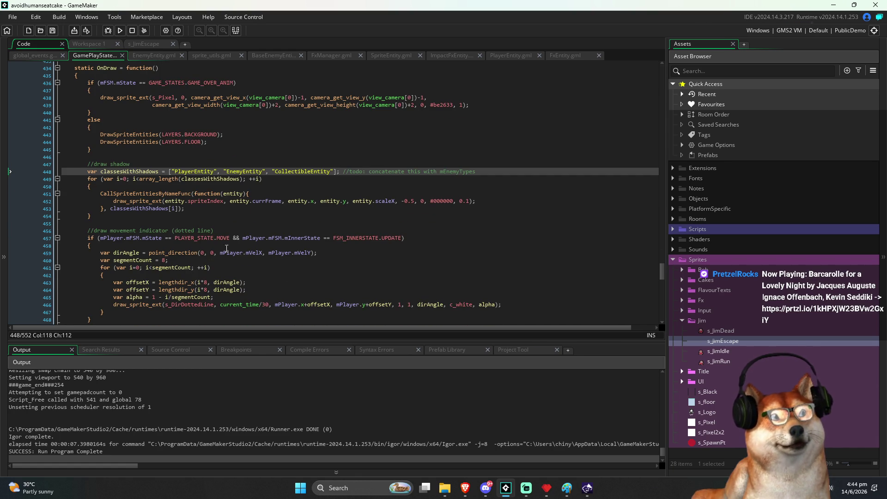
key(Down)
scroll(352, 188, down, 3)
scroll(353, 188, down, 20)
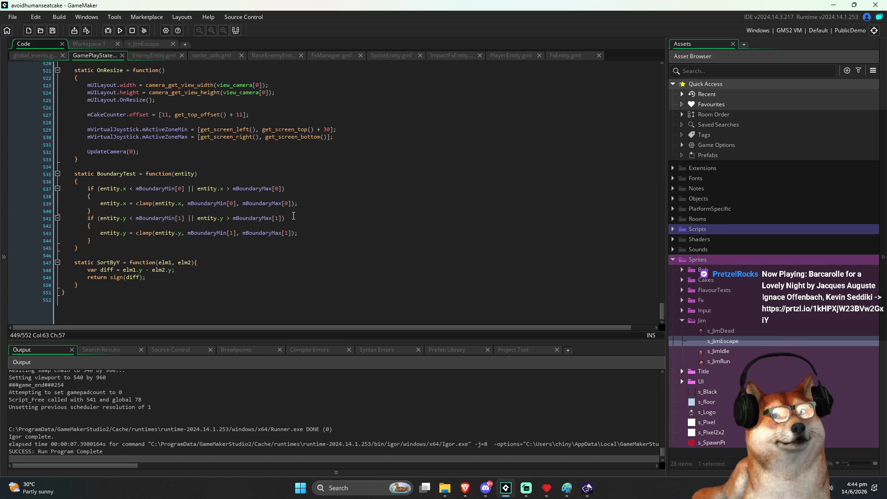
click(100, 291)
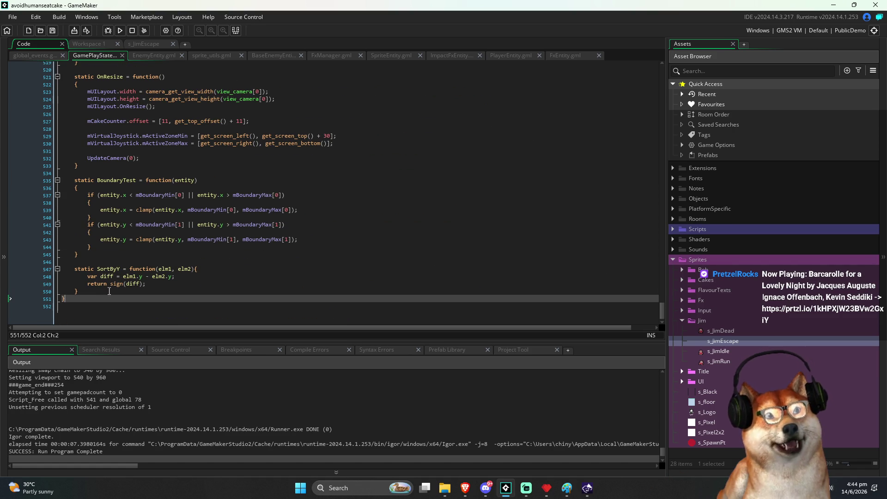
click(231, 252)
scroll(231, 252, up, 8)
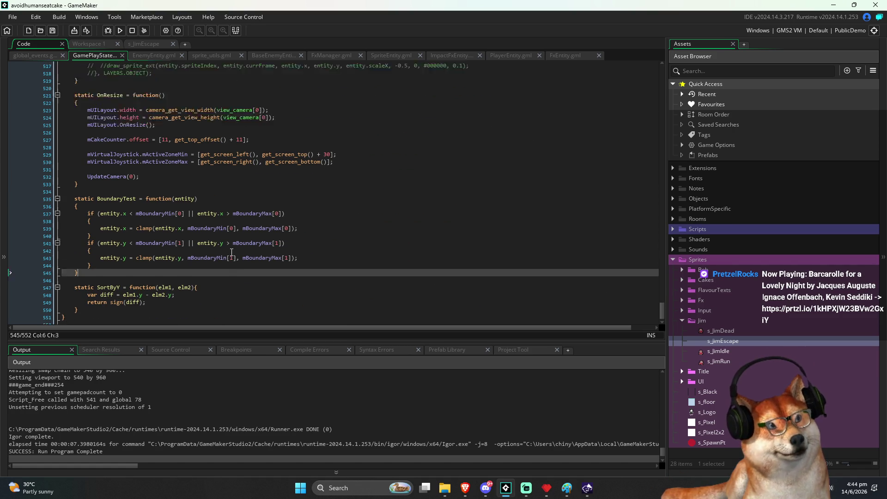
click(157, 239)
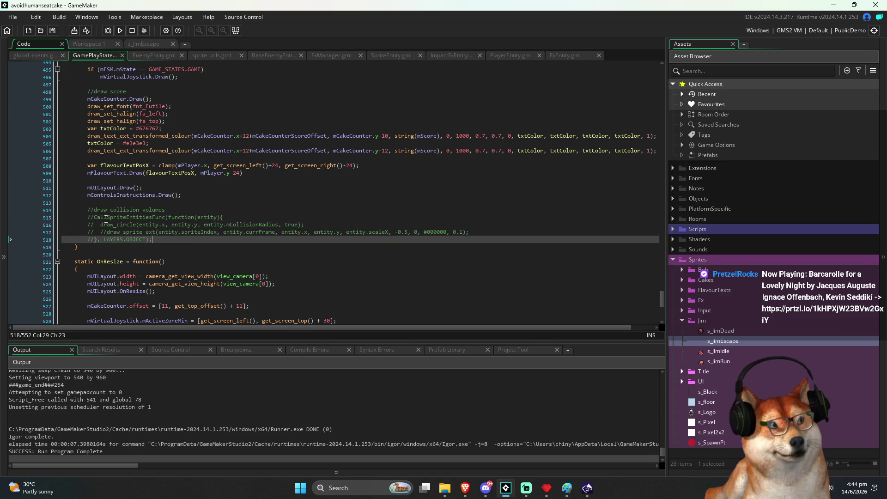
scroll(247, 235, up, 15)
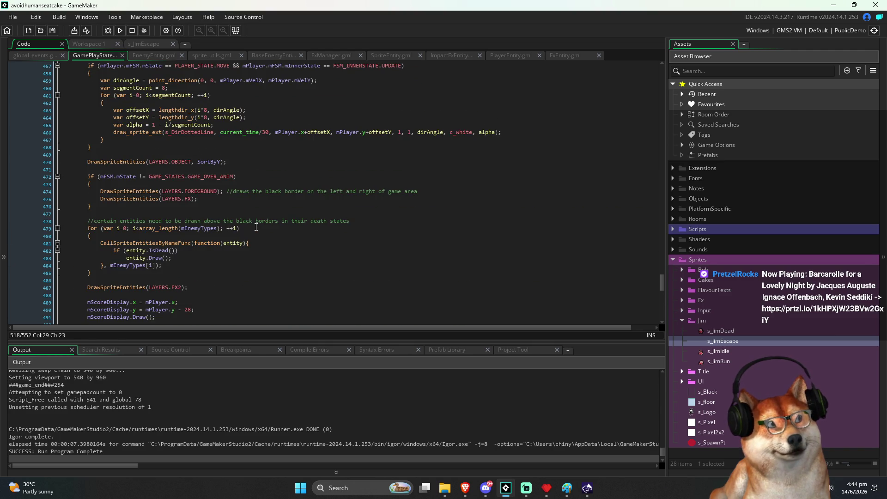
scroll(255, 223, up, 8)
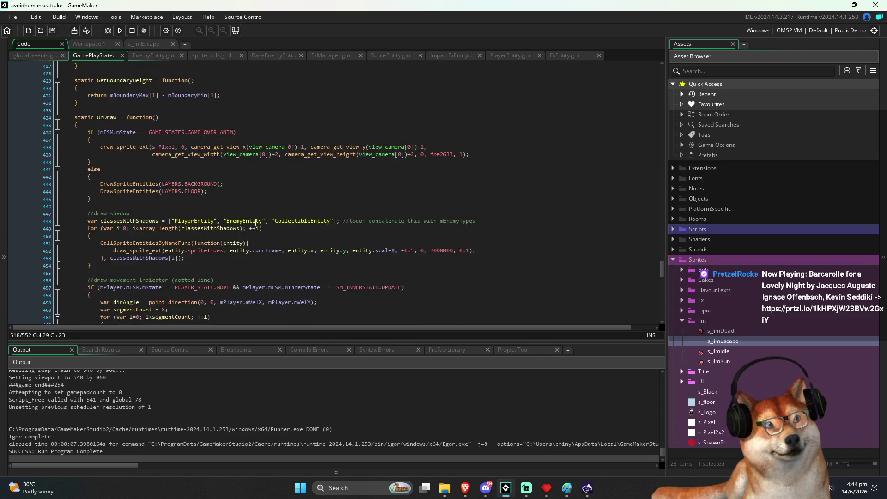
scroll(255, 222, up, 14)
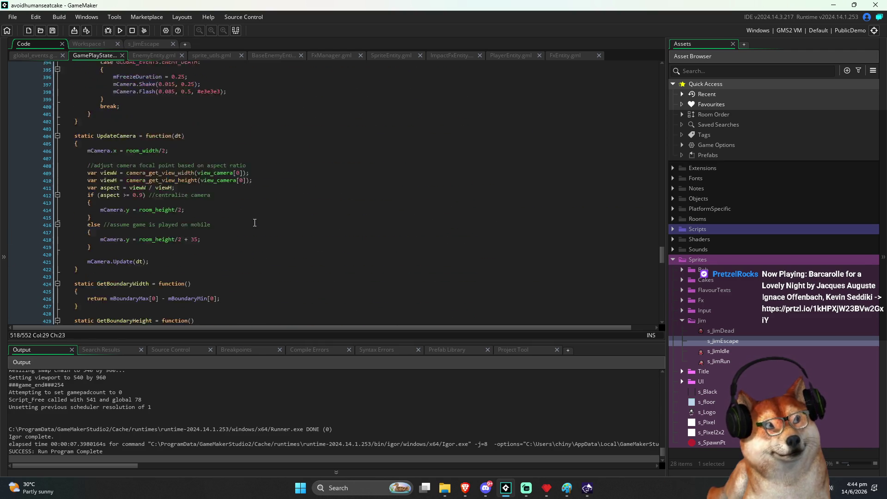
scroll(253, 224, up, 2)
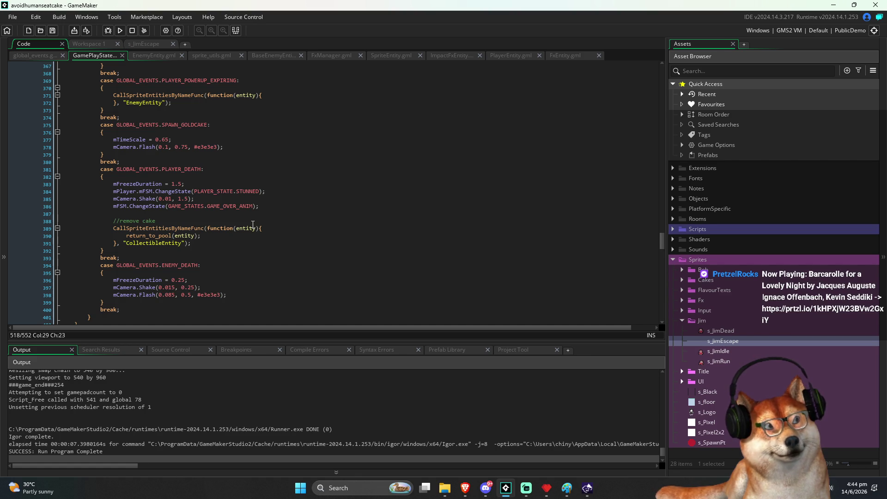
scroll(253, 224, up, 2)
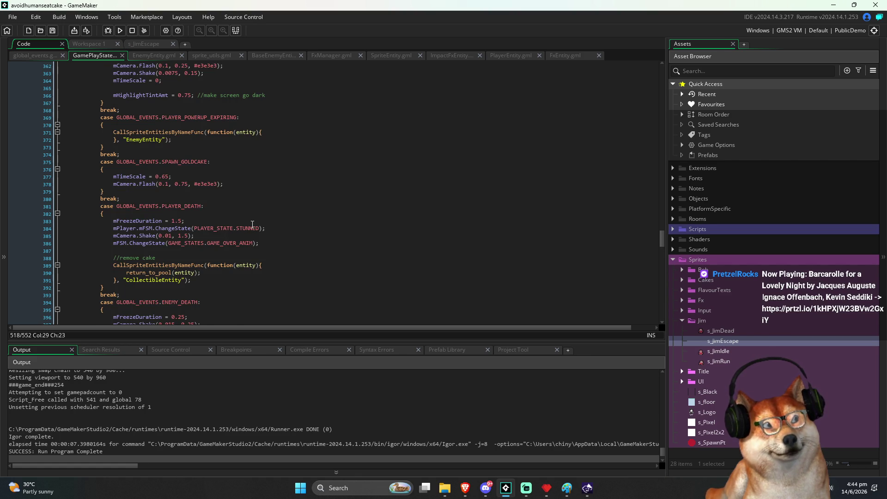
scroll(252, 225, up, 3)
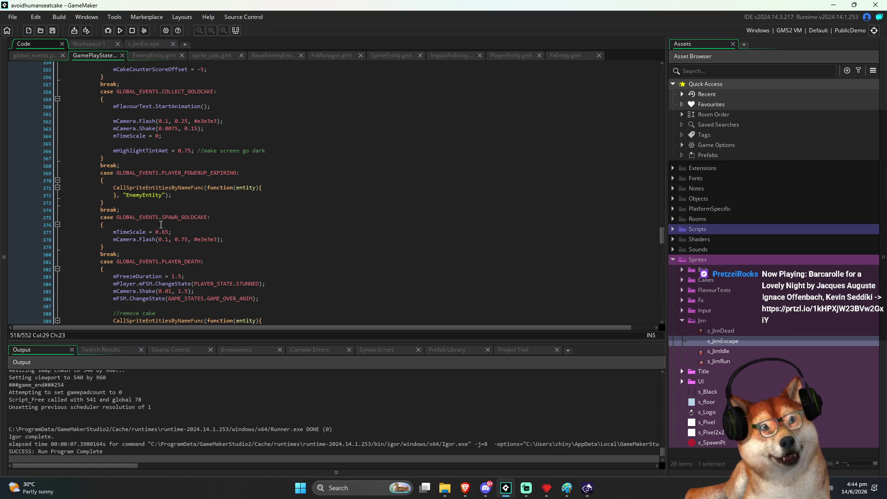
scroll(168, 223, up, 3)
Step: Insert a blank line inside the function(entity) callback body
click(122, 226)
click(323, 251)
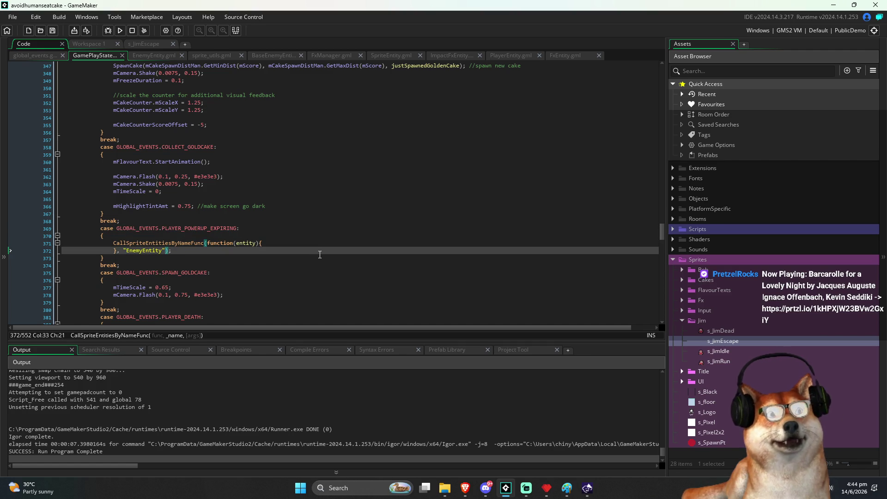
key(Up)
key(Return)
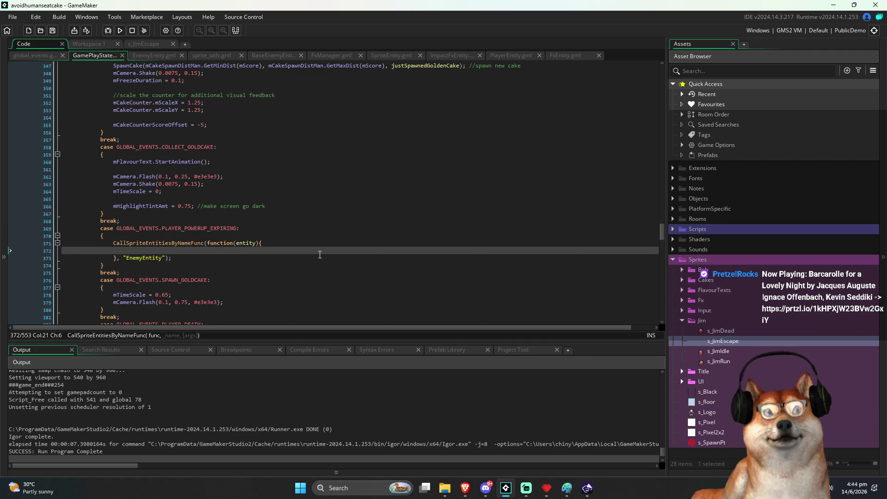
Step: Pass mEnemyTypes[ instead of "EnemyEntity" and add a loop header up to array_length(mEnemyTypes)
key(Down)
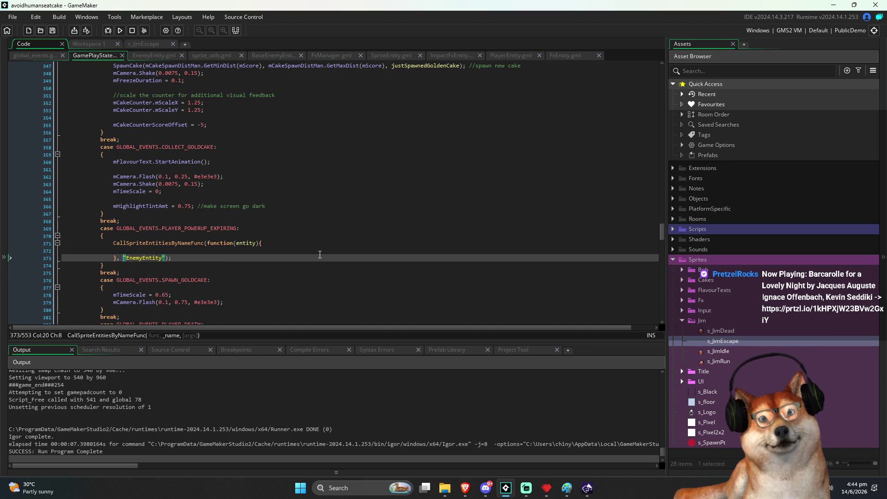
text(mEnemyTypes)
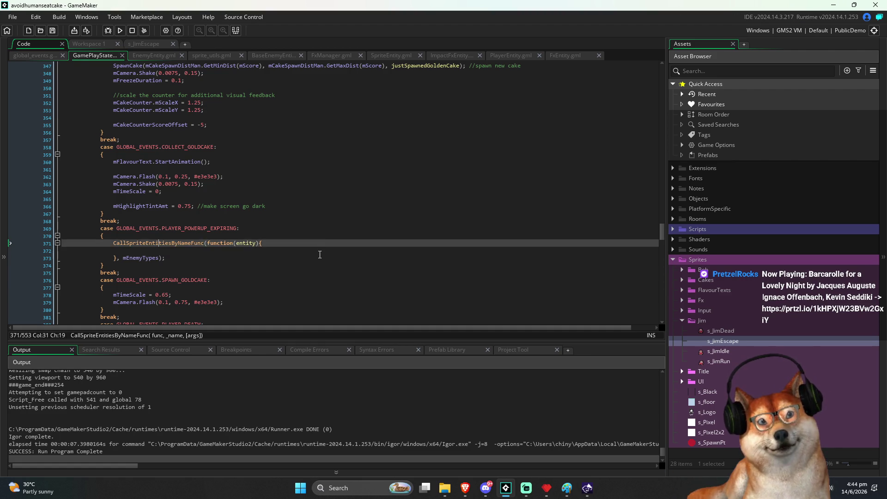
text([)
key(Up)
key(Up)
key(Up)
key(End)
key(Return)
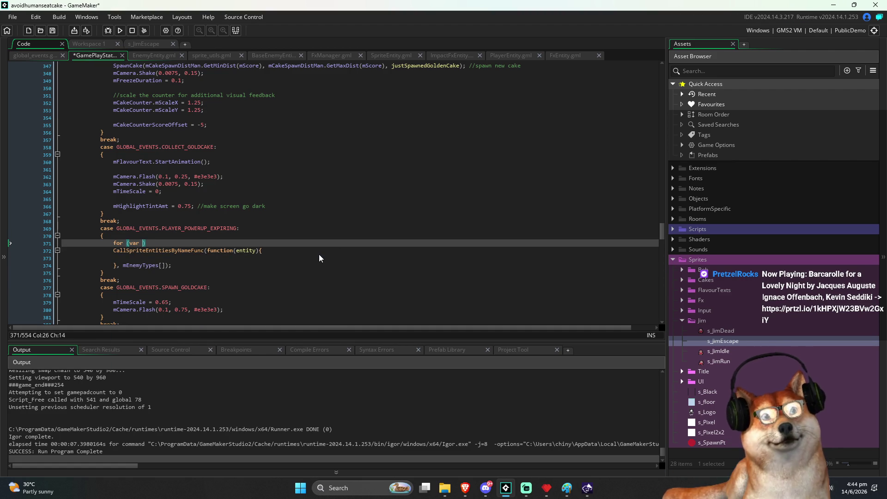
text(i=0; i<array)
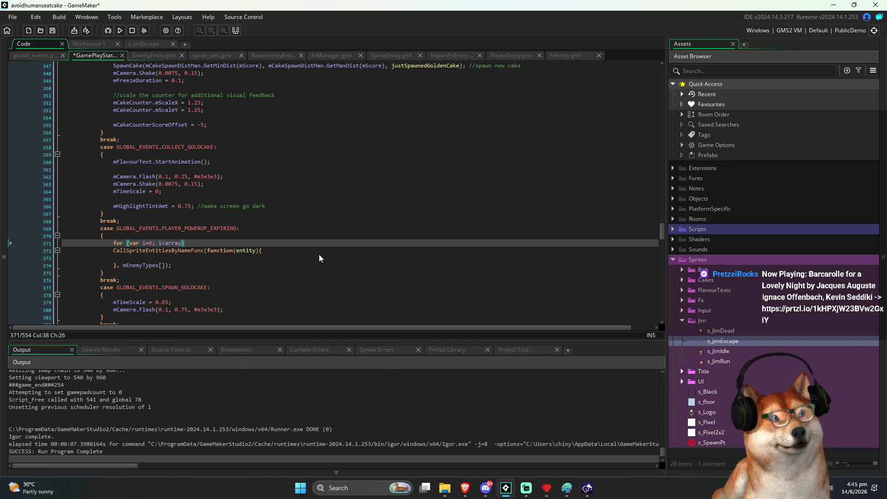
text(_)
text(len)
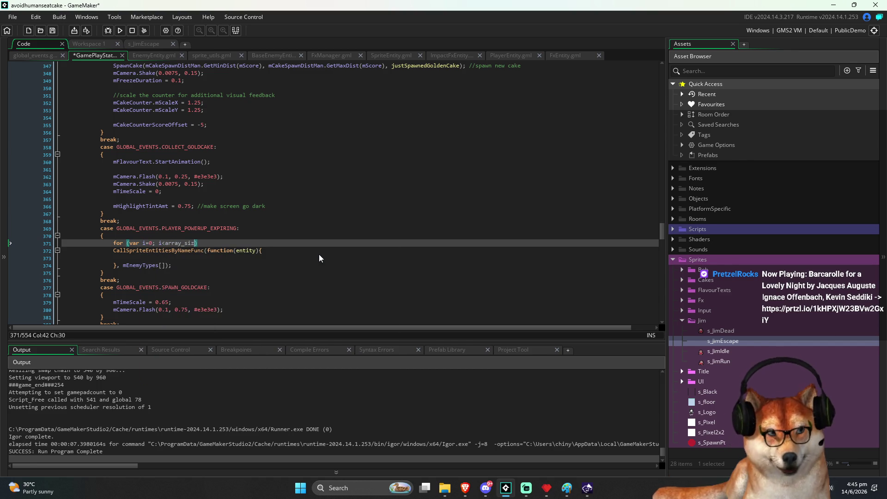
key(Return)
text(mEnemyTypes); +)
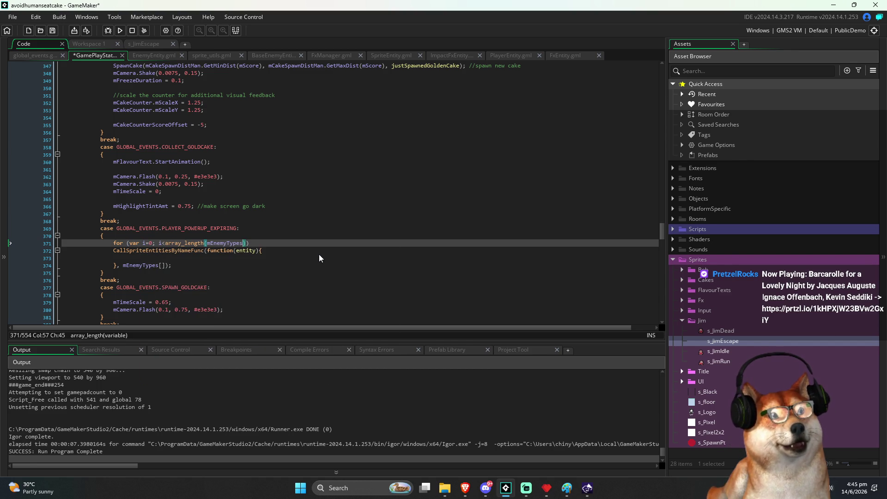
text(+i)
key(ctrl+s)
key(Escape)
key(Down)
Step: Wrap the callback call in the for loop's braces and indent it
text({)
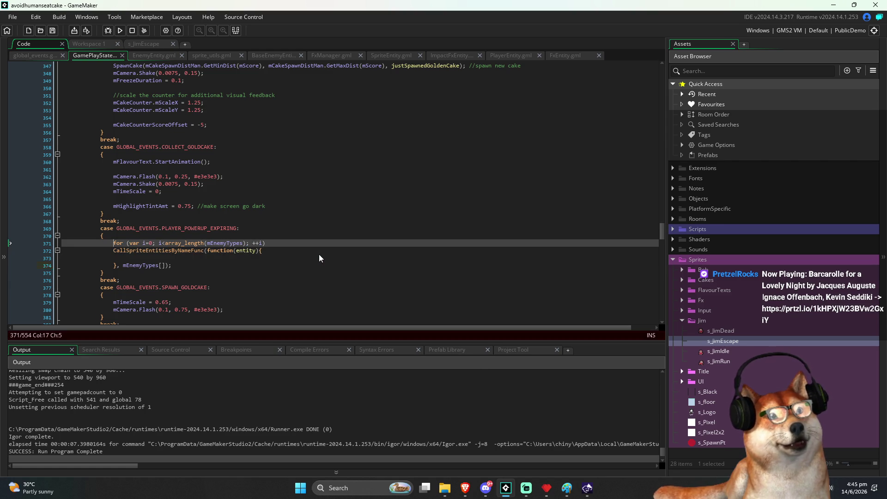
key(Return)
key(Down)
key(Down)
key(End)
key(Return)
text(})
key(ctrl+s)
key(Up)
key(End)
key(shift+Up)
key(shift+Up)
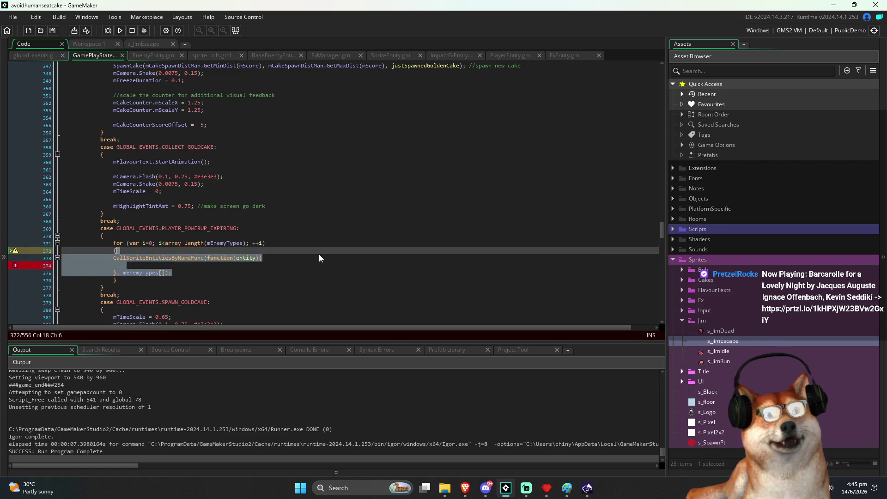
key(Tab)
Step: Index the enemy type argument as mEnemyTypes[i]
key(Up)
key(Down)
key(Down)
key(Down)
key(End)
key(Left)
key(Left)
key(Left)
text(i)
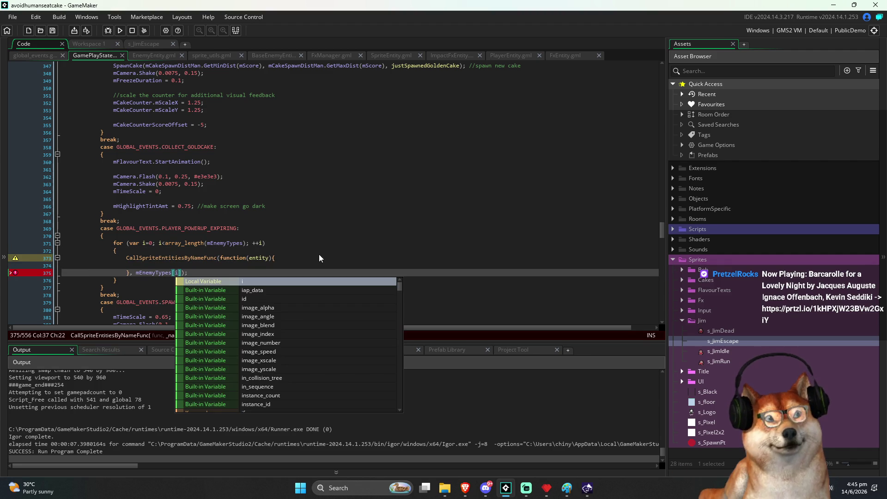
key(Escape)
key(Up)
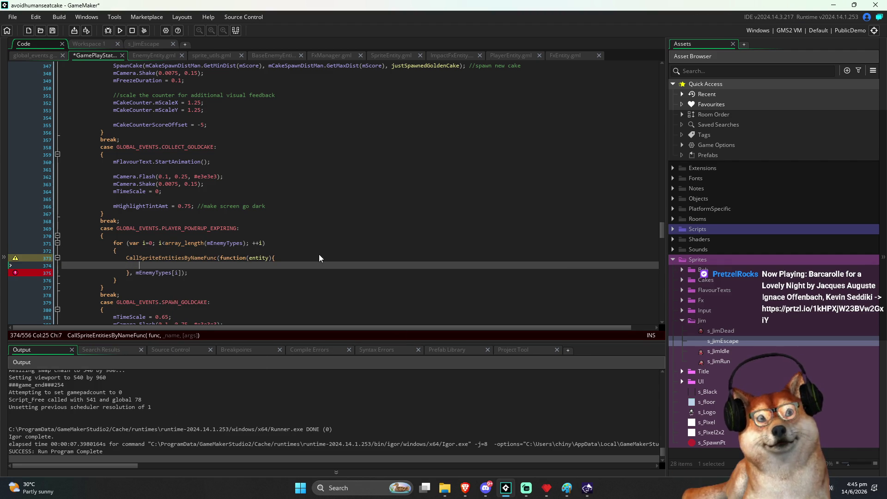
Step: Call entity.OnPlayerPoweredUp(mPlayer.mPowerFSM.mState) inside the callback
text(entity.OnPlayerPoweredUp()
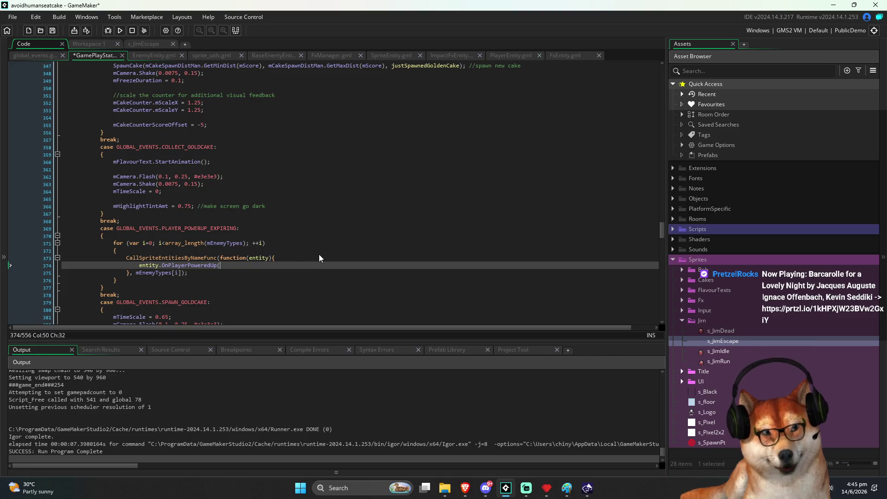
key(ctrl+s)
key(Left)
key(Left)
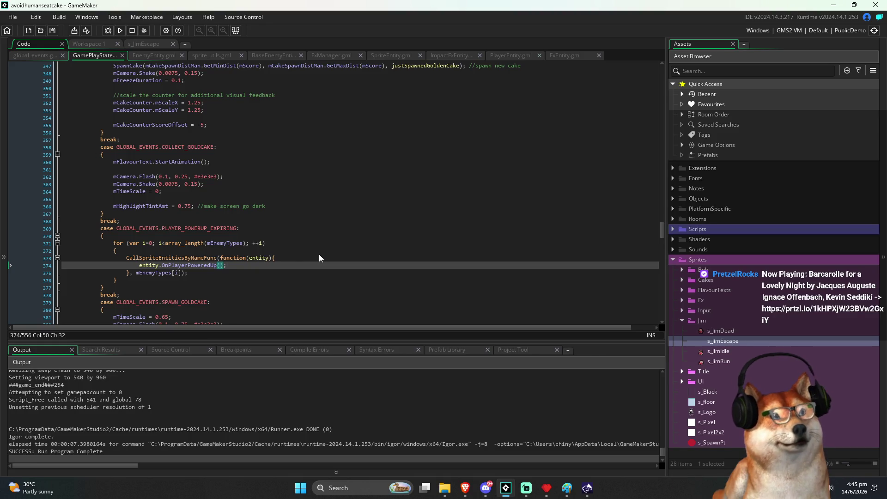
text(mPlayer)
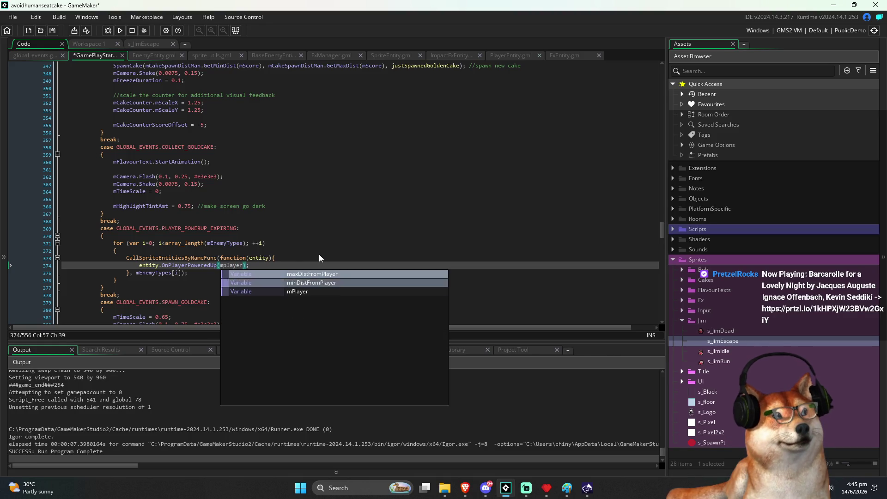
text(.)
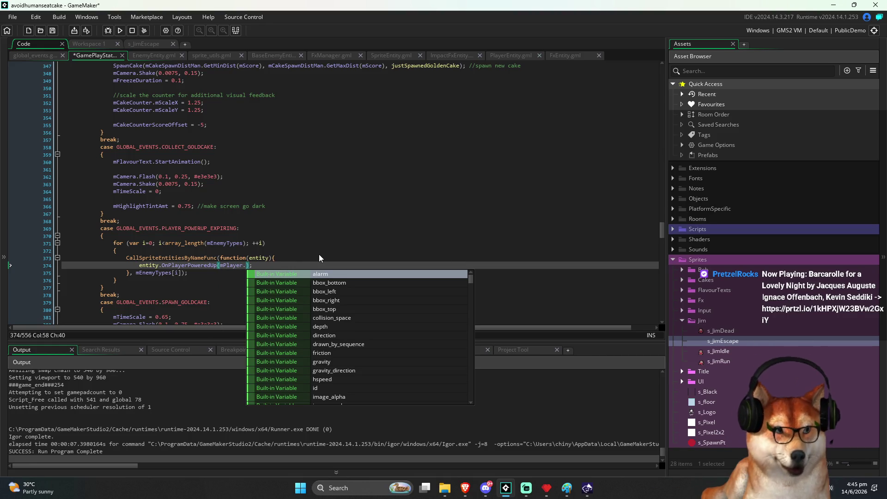
text(mpo)
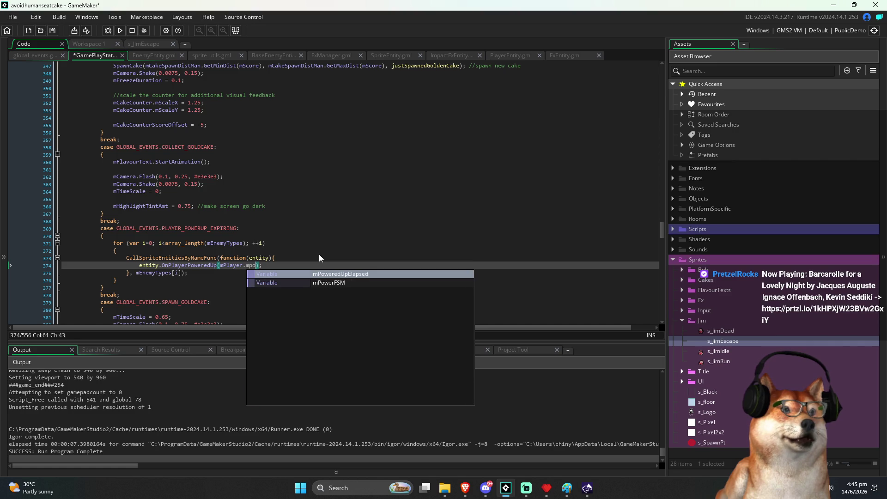
key(Down)
key(Return)
text(.msta)
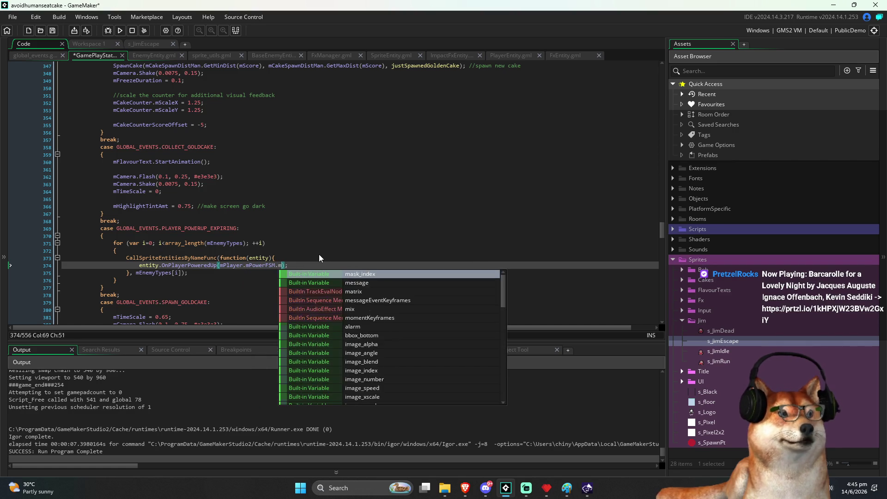
text(t)
key(Down)
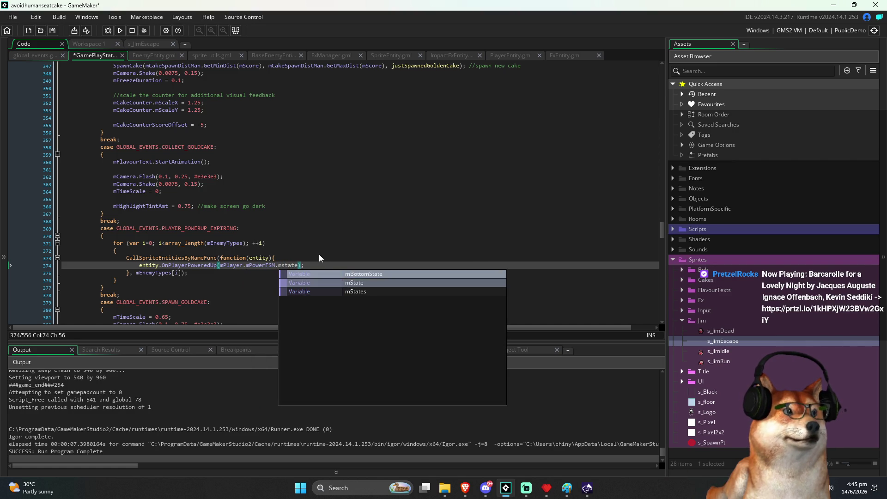
key(Return)
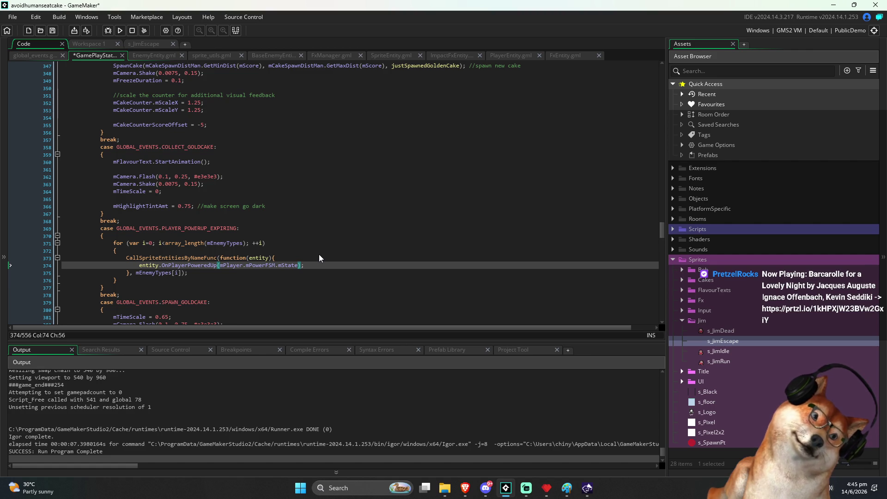
Step: Replace the mState argument with a POWER_STATE enum reference
key(ctrl+shift+Left)
key(ctrl+shift+Left)
key(ctrl+shift+Left)
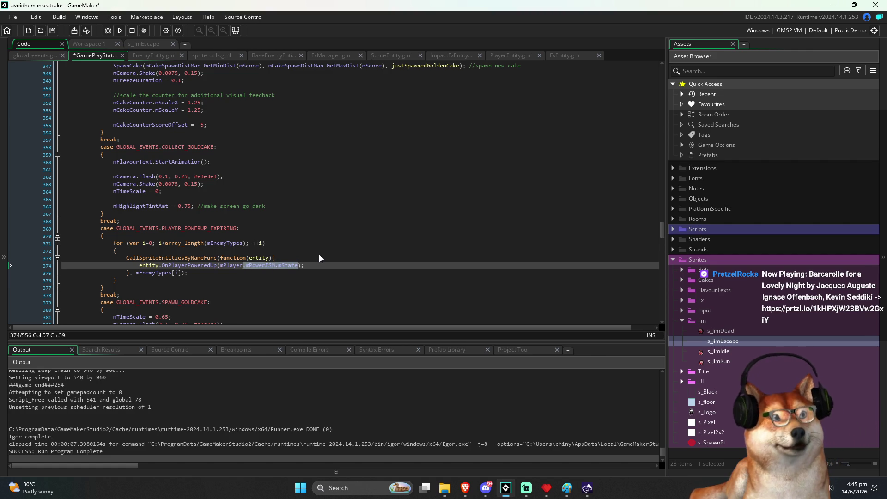
key(BackSpace)
text(POWER)
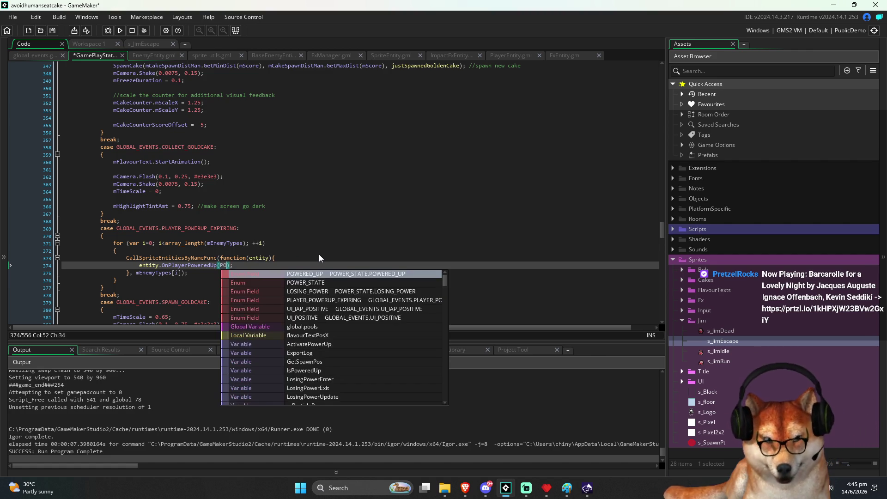
key(Down)
key(Return)
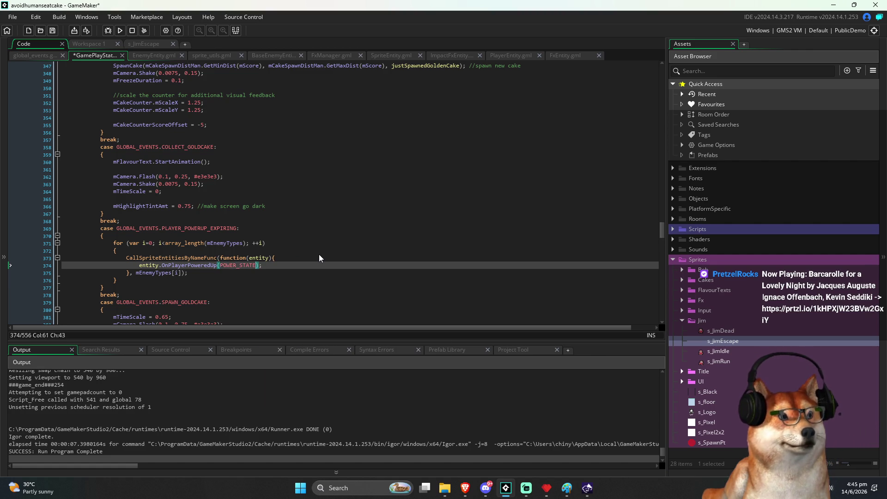
text(.)
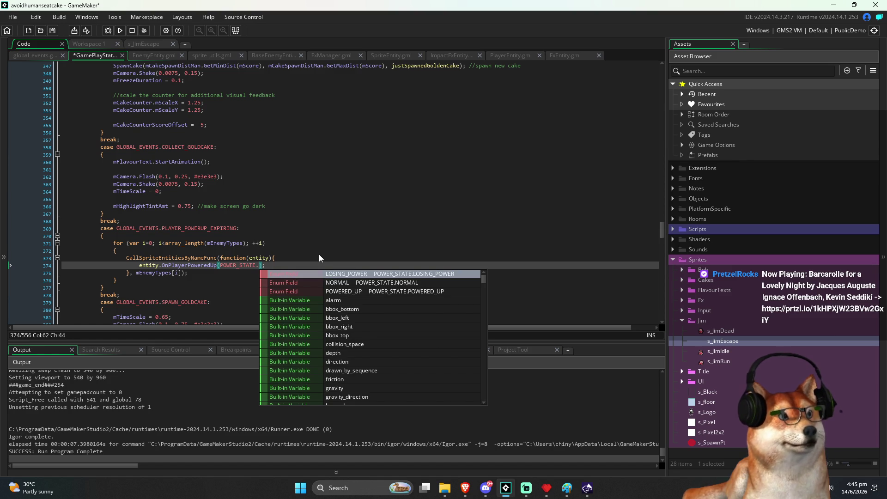
Step: Pass LOSING_POWER when the powerup expires, save, and copy the enemy power-state loop
key(Return)
key(ctrl+s)
key(Down)
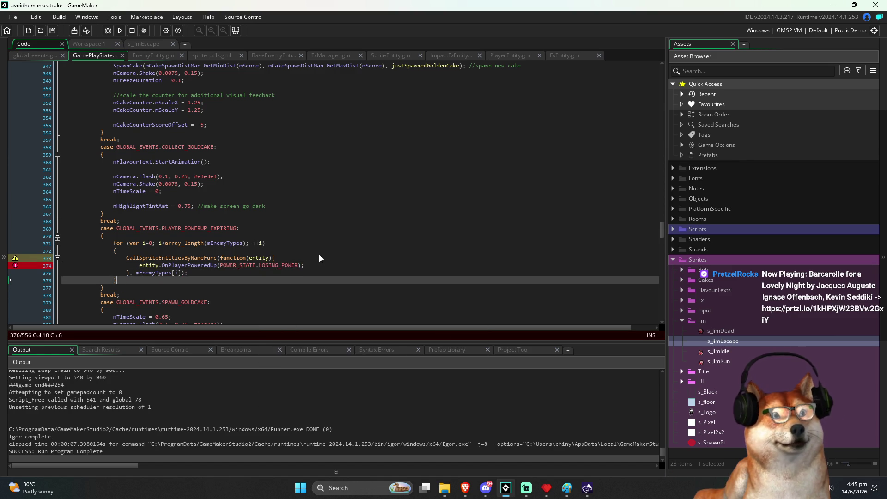
key(Down)
key(shift+Up)
key(shift+Up)
key(shift+Up)
key(shift+Home)
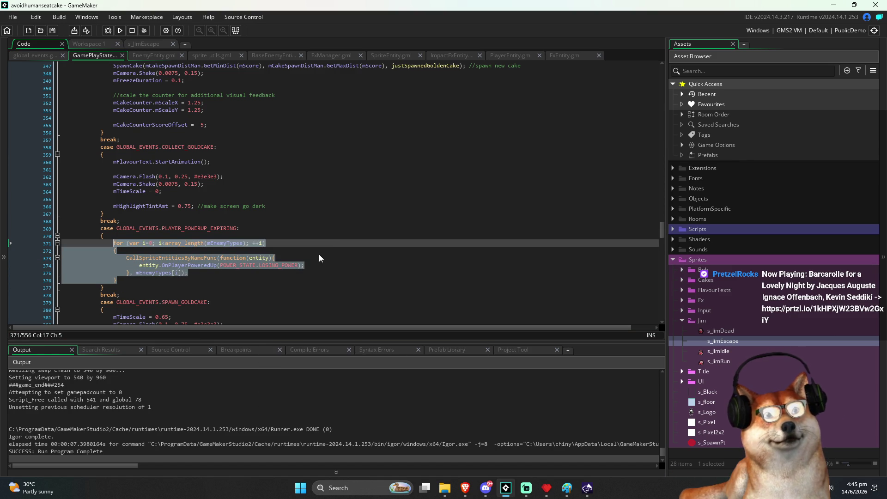
key(ctrl+c)
Step: Paste the enemy loop into the COLLECT_GOLDCAKE case and save the script
key(Up)
key(Up)
key(Up)
key(End)
key(Return)
key(Return)
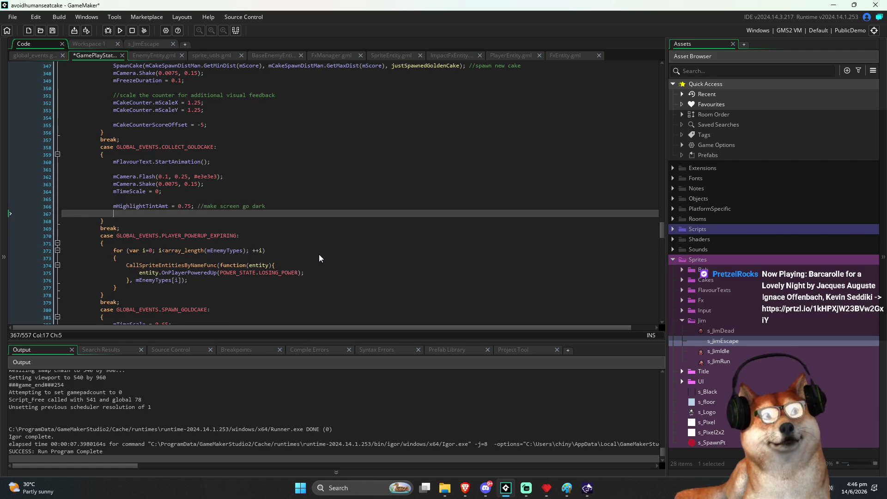
key(ctrl+v)
key(ctrl+s)
Step: Change the pasted loop to pass POWER_STATE.POWERED_UP, save, and run the game
key(Down)
key(Down)
key(Up)
key(Up)
key(Up)
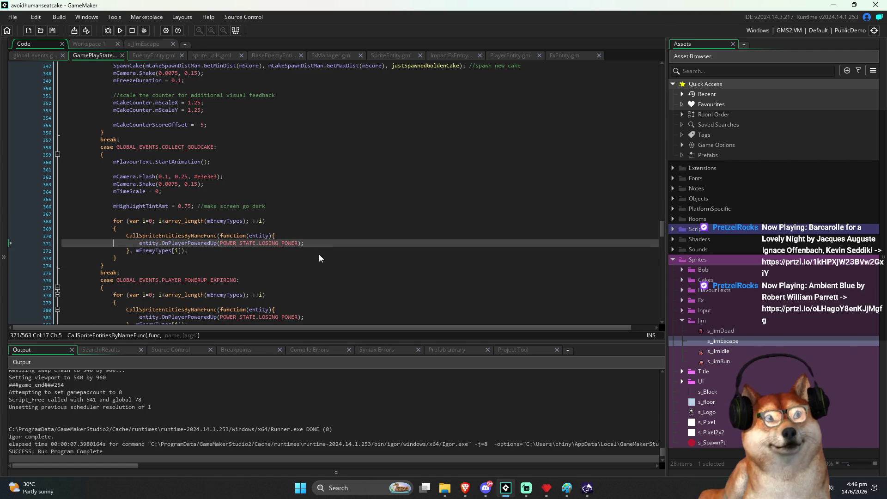
key(Left)
key(ctrl+BackSpace)
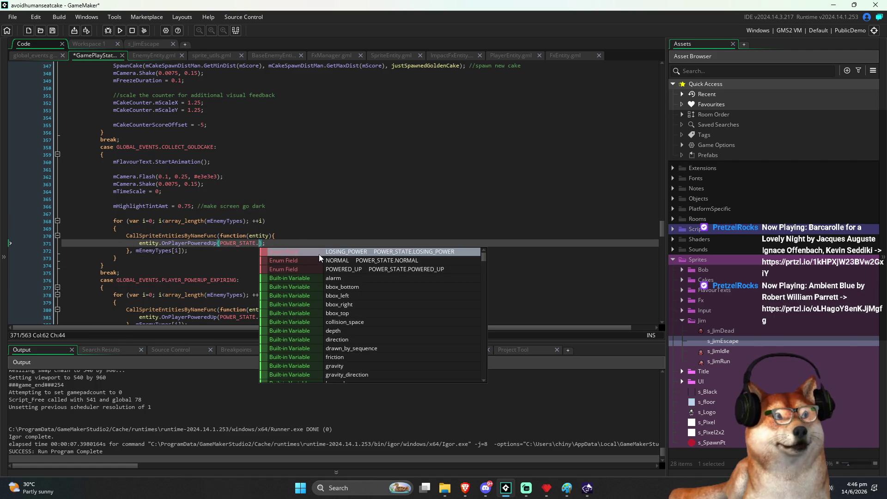
key(Down)
key(Down)
key(Return)
key(ctrl+s)
key(Down)
key(Down)
key(Down)
scroll(290, 217, down, 2)
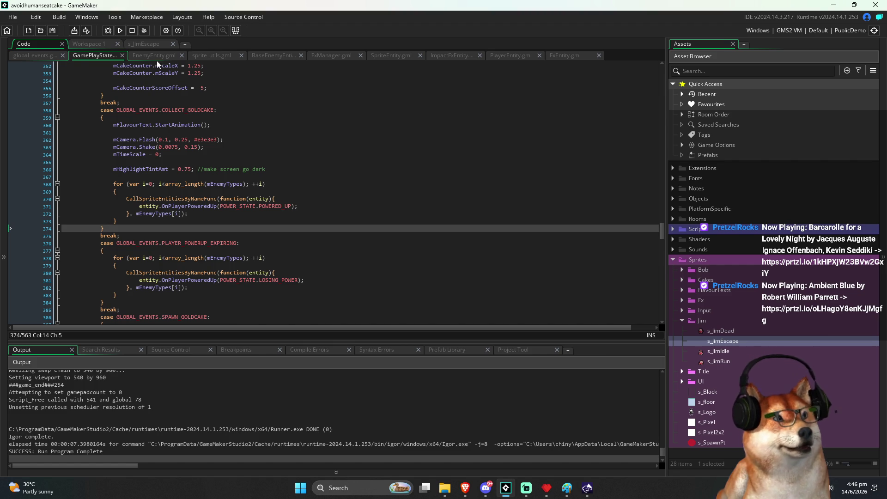
click(119, 31)
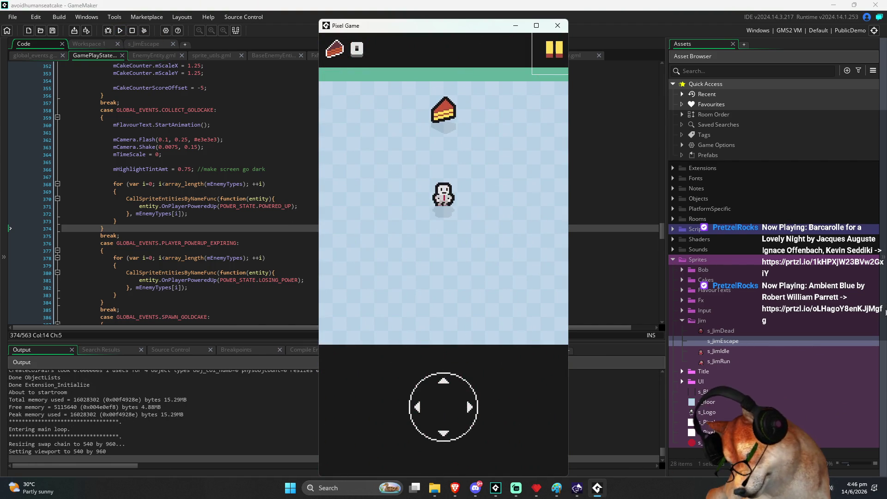
Step: Playtest the game, eating 10 cakes and a golden cake before the game-over screen
key(Up)
key(Left)
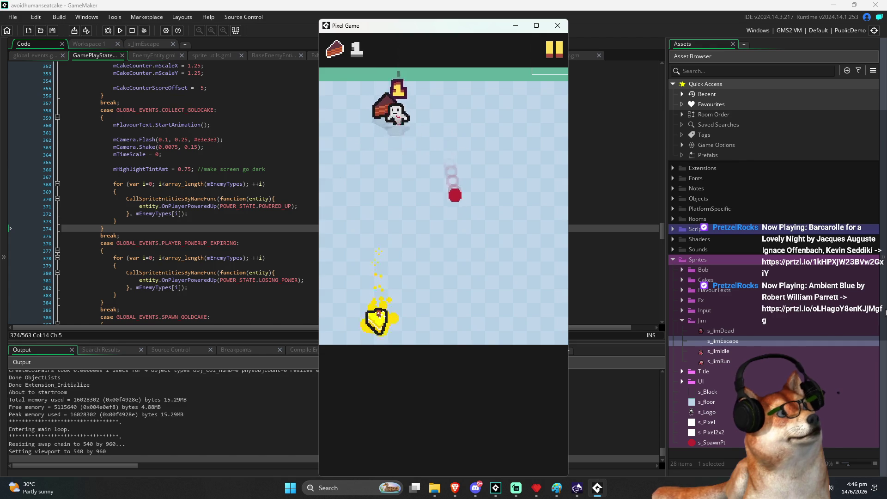
key(Left)
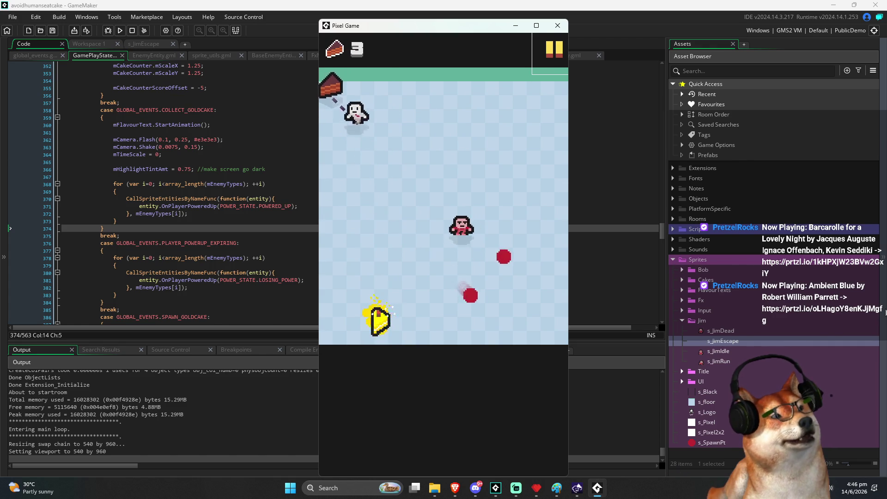
key(Right)
key(Down)
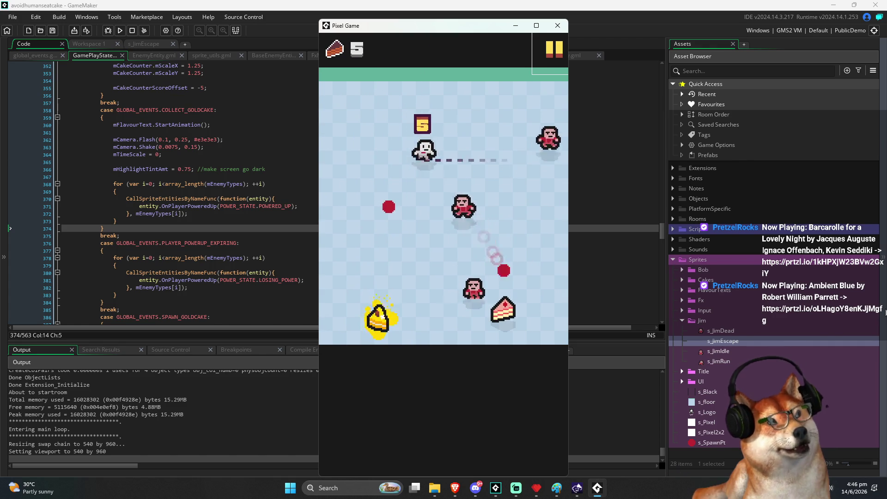
key(Down)
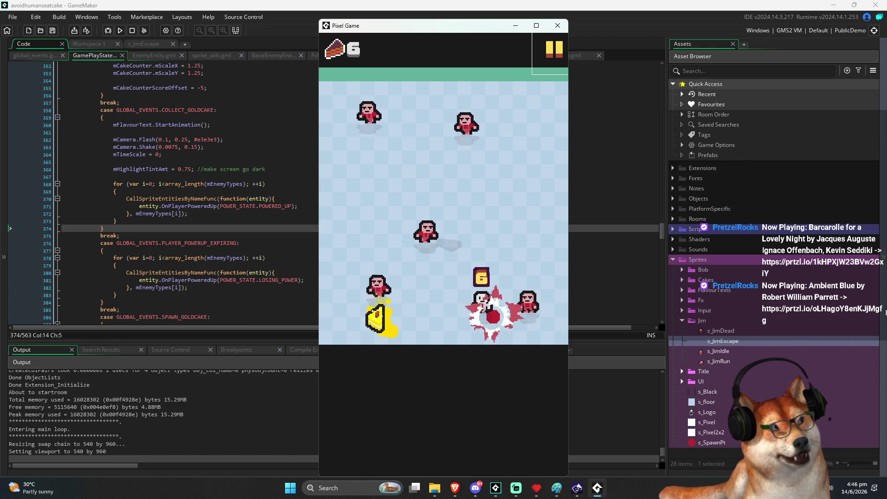
key(Up)
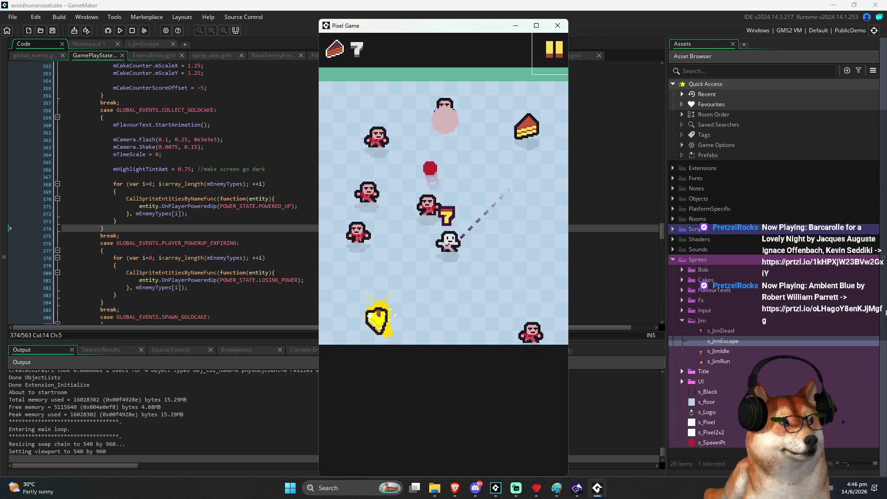
key(Up)
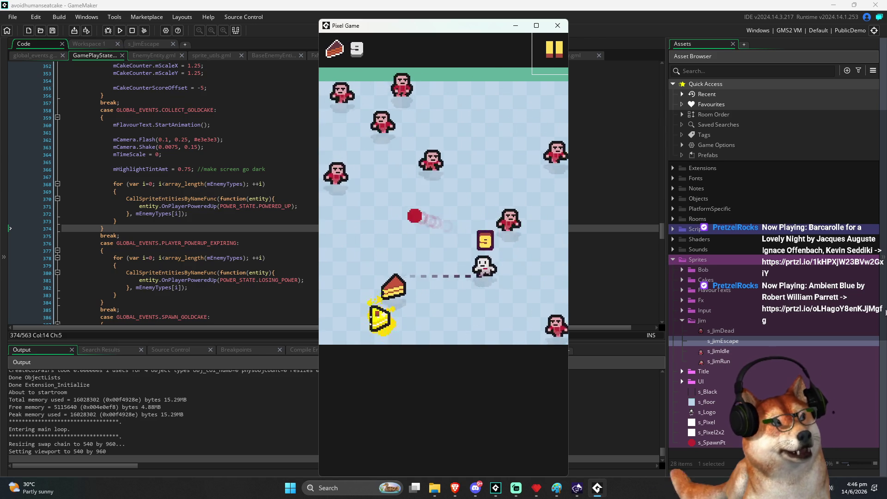
key(Down)
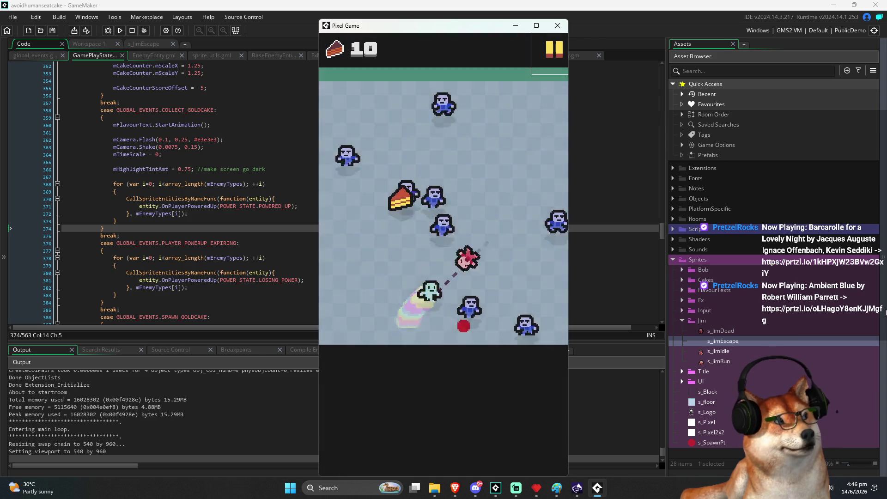
key(Up)
key(Right)
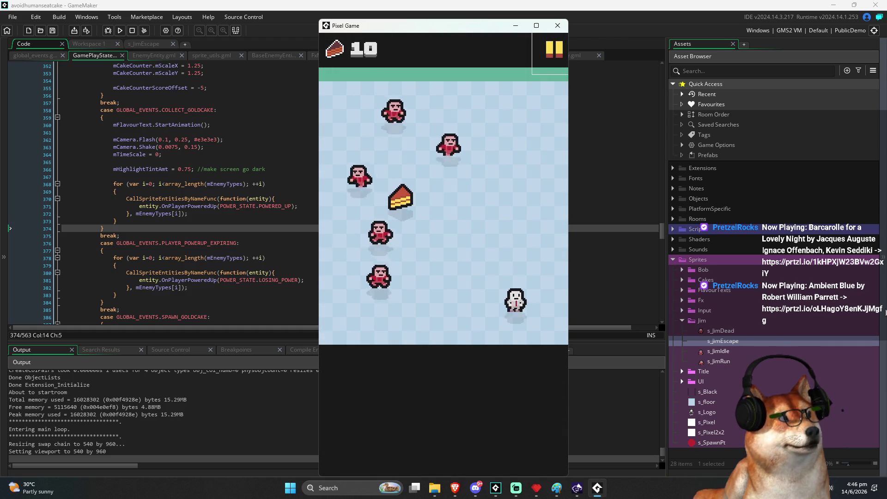
key(Left)
key(Up)
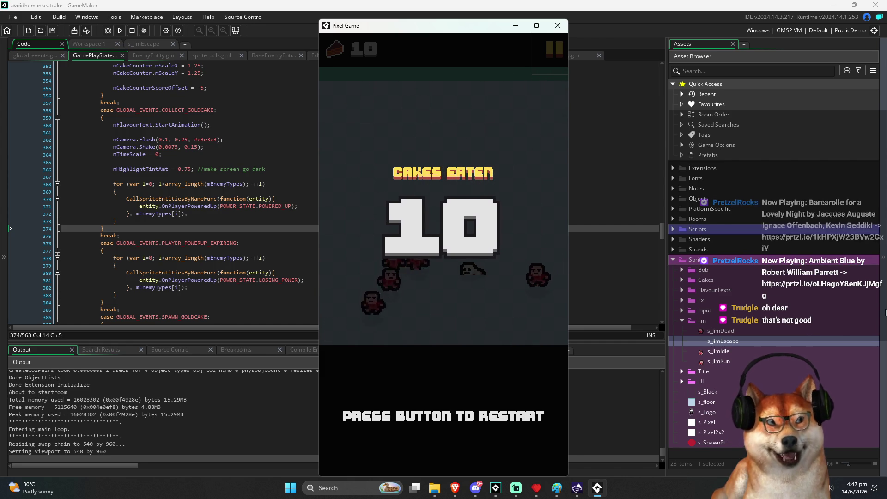
Step: Restart from the game-over screen and play a round ending with 35 cakes eaten
key(space)
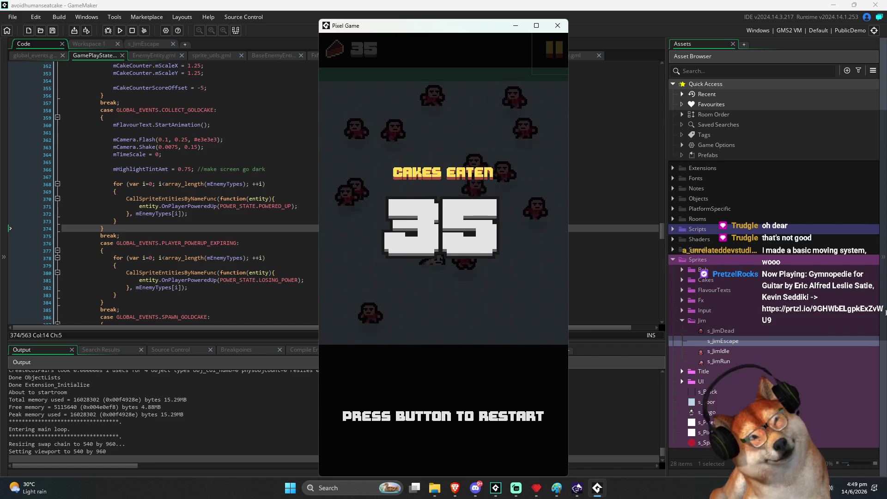
Step: Restart, play a short round, then close the game window to return to GamePlayState
key(space)
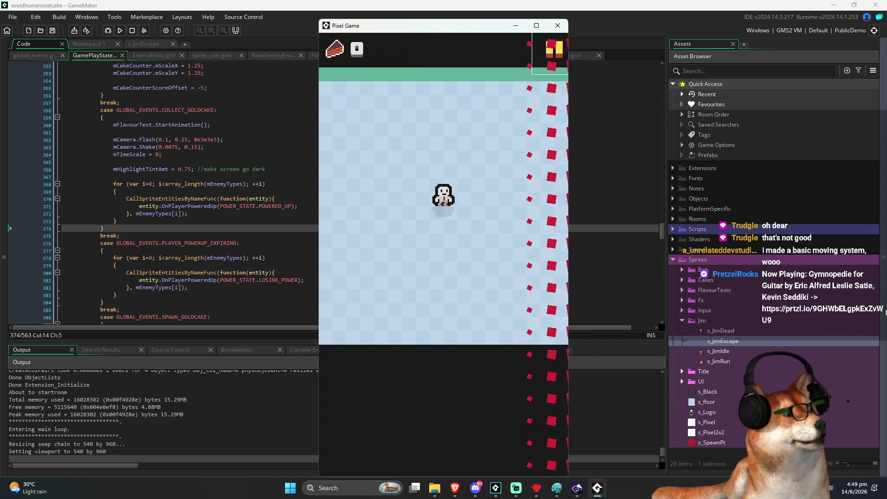
key(space)
key(space)
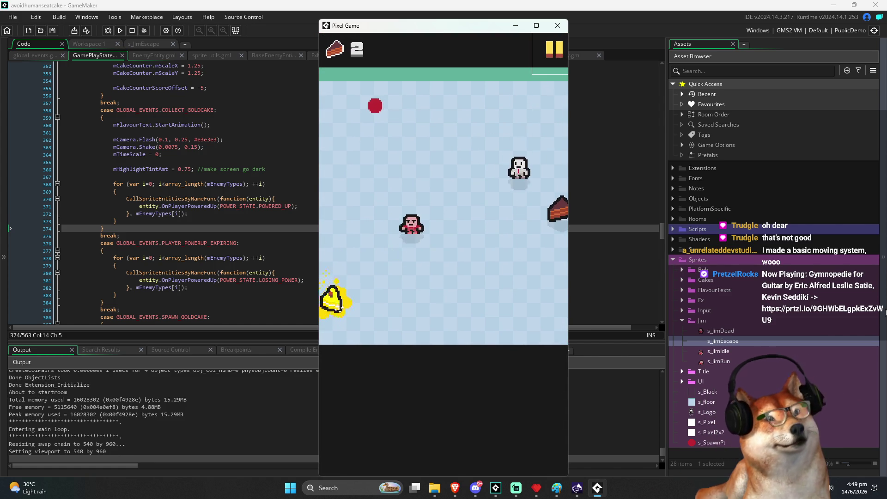
key(space)
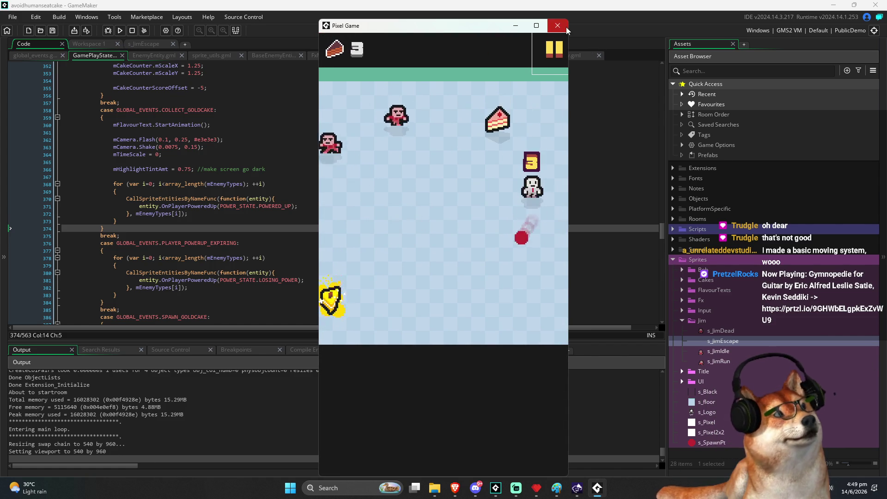
click(564, 26)
click(297, 222)
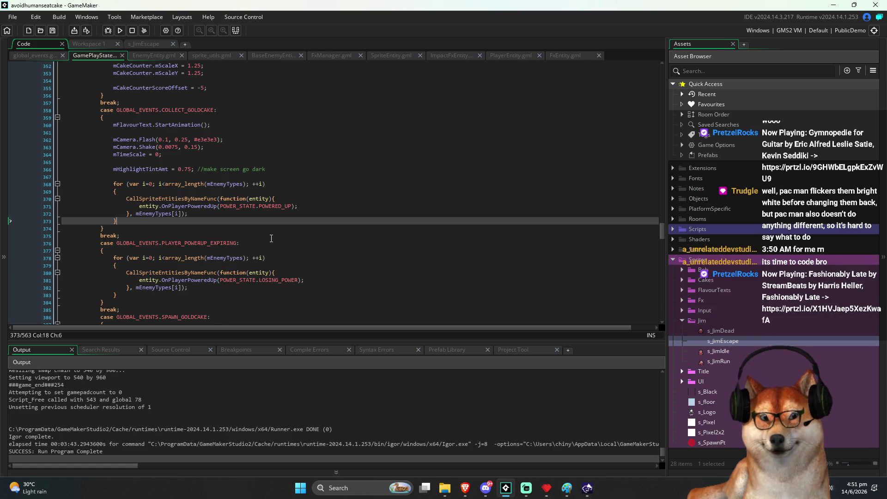
Step: Cycle to the GamePlayState script, then open global_events.gml showing the GLOBAL_EVENTS enum
scroll(312, 249, up, 6)
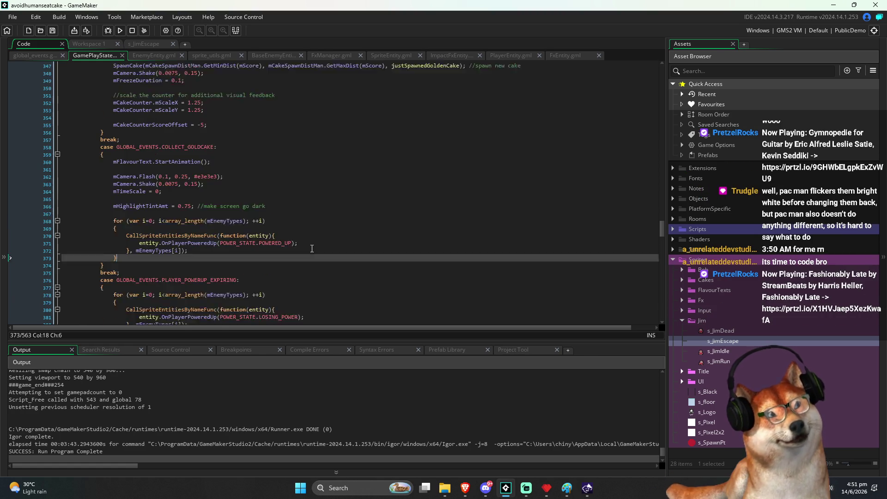
scroll(323, 235, down, 3)
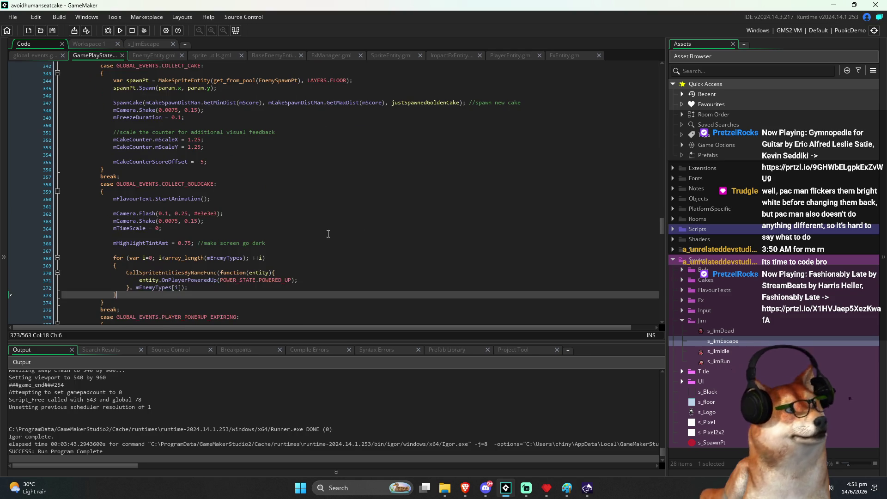
key(ctrl+Tab)
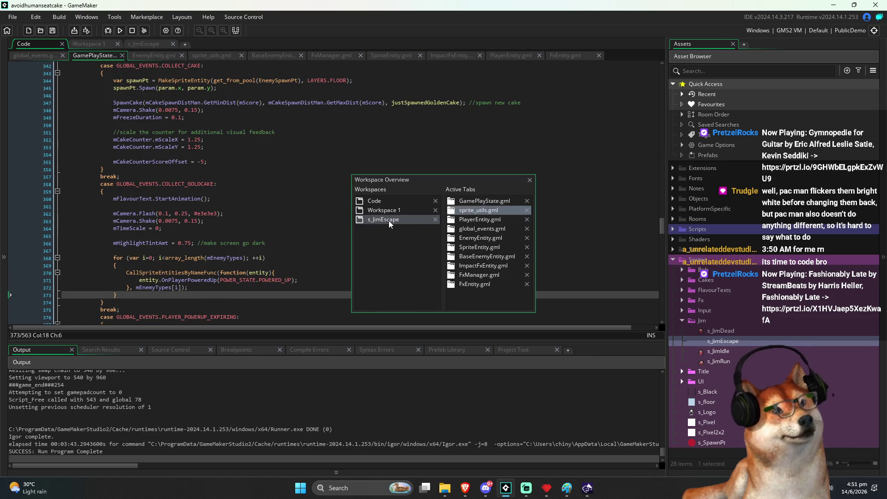
key(ctrl+Tab)
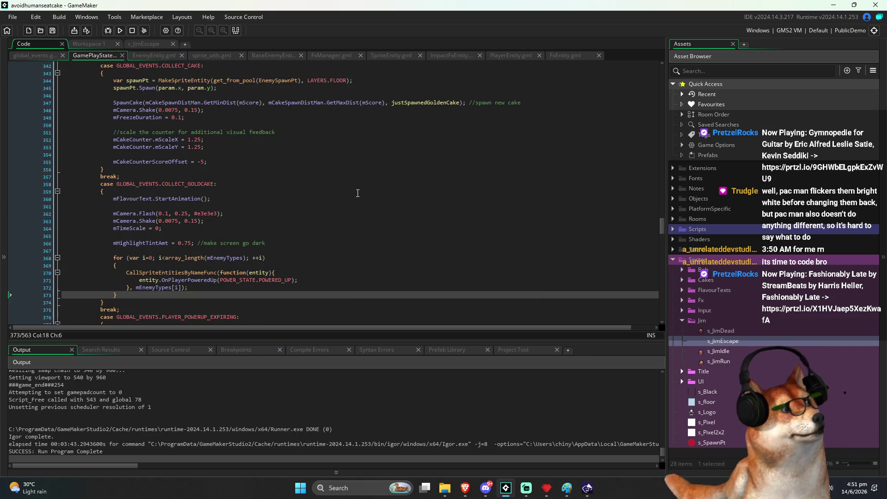
key(ctrl+Tab)
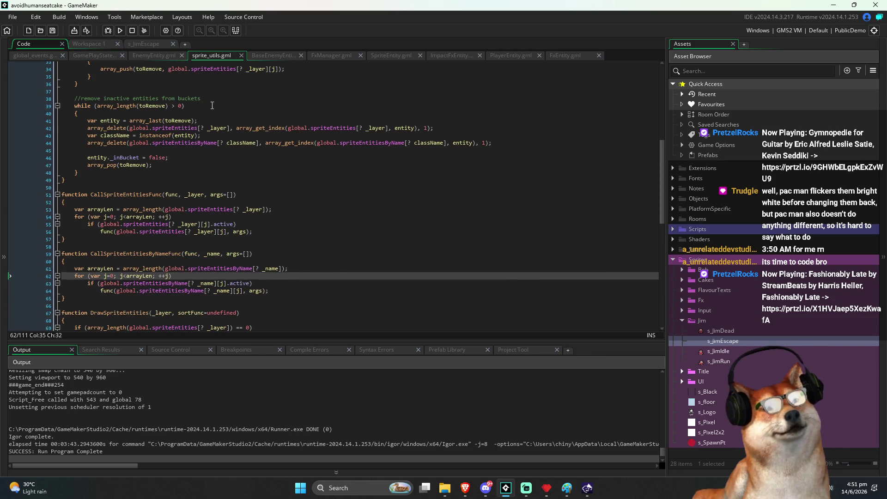
scroll(203, 97, down, 10)
key(ctrl+Tab)
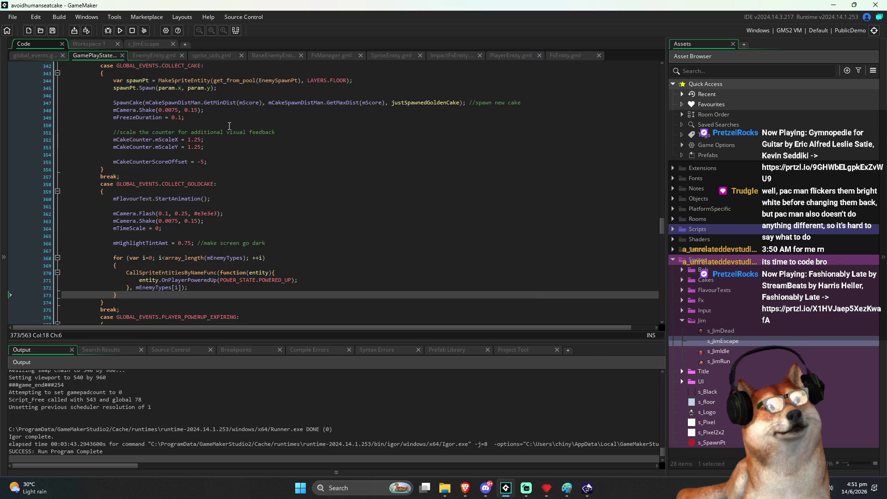
click(304, 167)
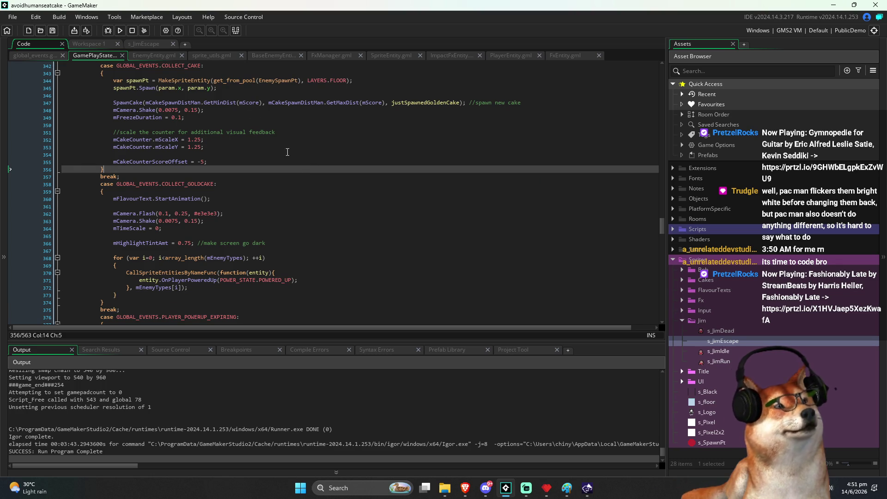
click(32, 53)
click(160, 118)
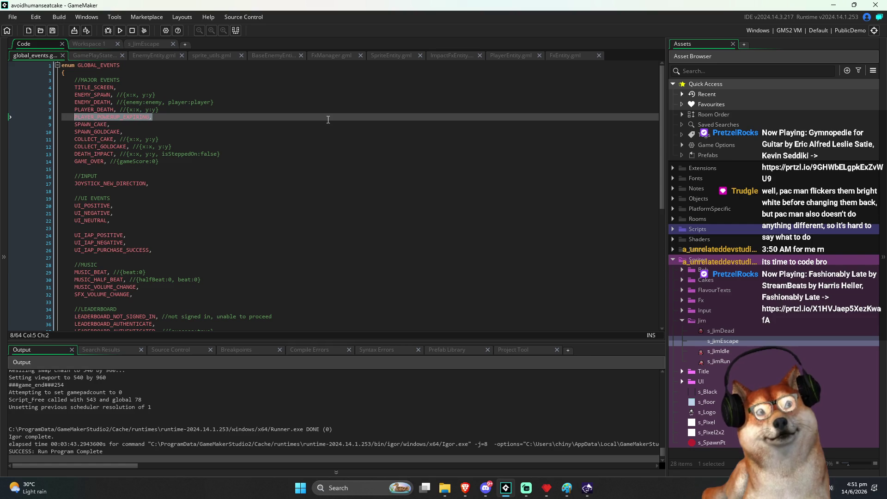
Step: Duplicate the PLAYER_POWERUP_EXPIRING line and rename the copy PLAYER_POWERUP_OVER
key(ctrl+d)
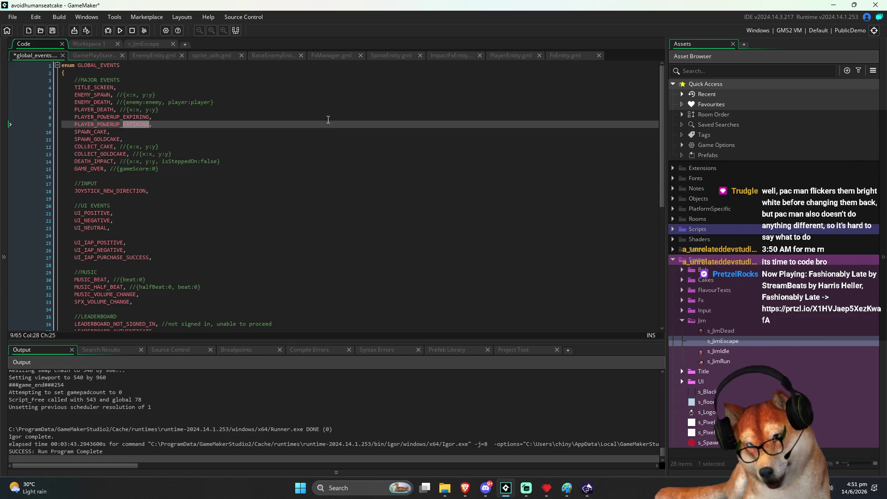
text(OVE)
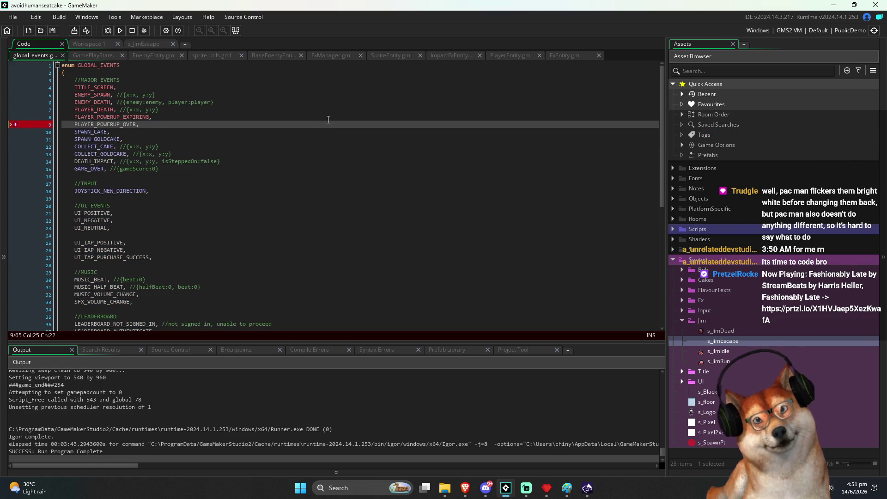
key(ctrl+shift+Left)
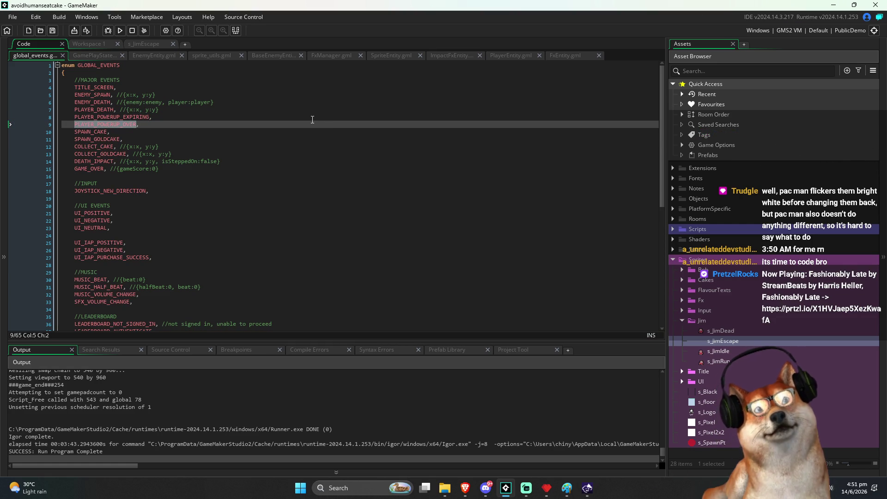
key(ctrl+Tab)
key(ctrl+Tab)
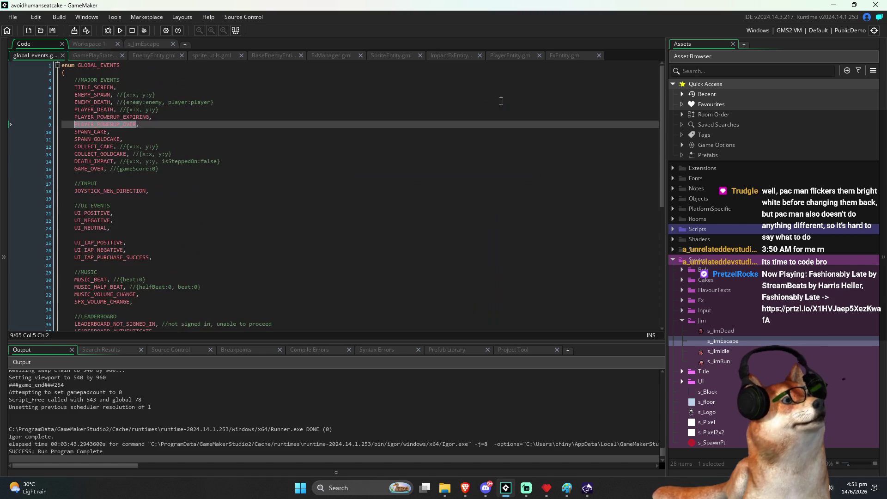
Step: In PlayerEntity, open up the empty LosingPowerExit function body onto its own lines
click(510, 55)
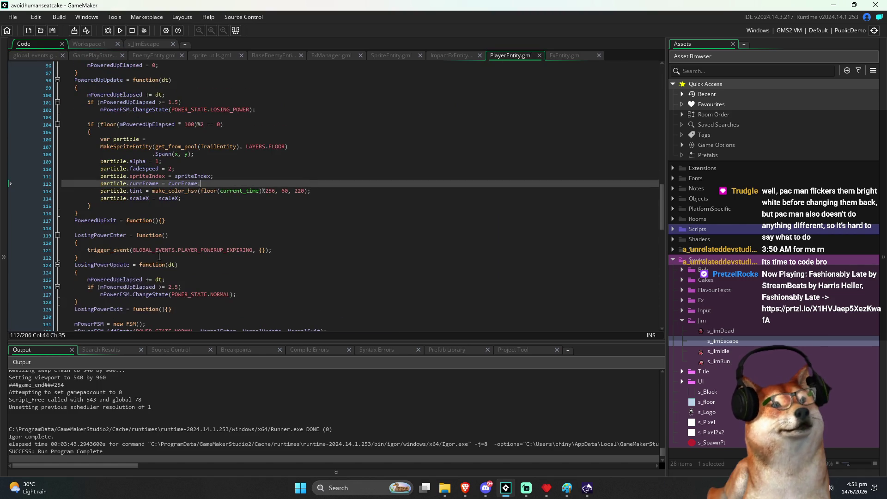
click(193, 266)
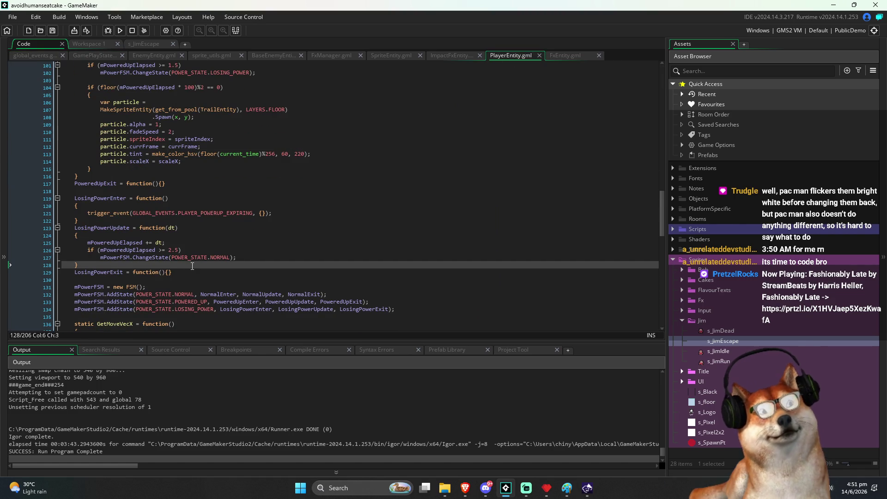
key(Down)
key(End)
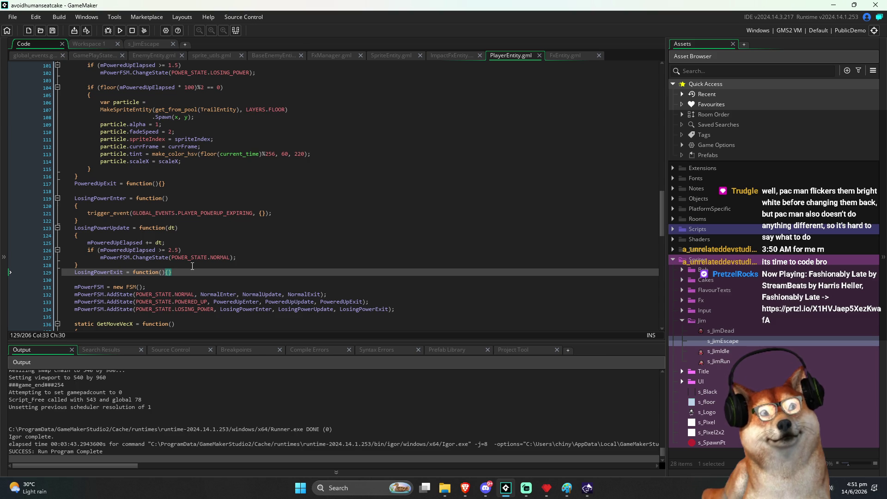
key(Return)
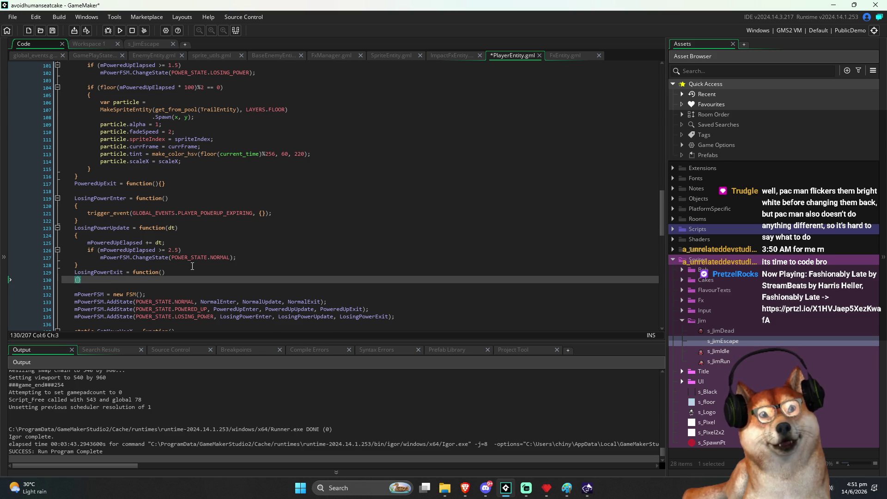
key(Return)
text(PLAYER_POWERUP_OVER)
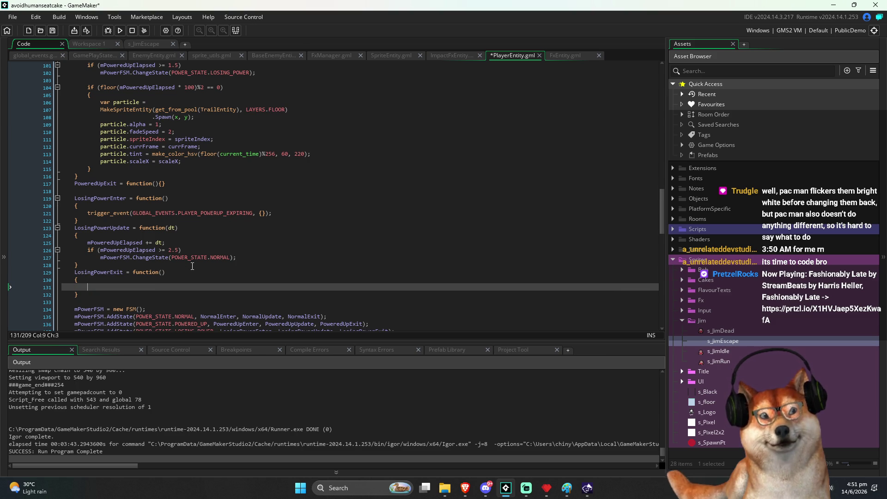
Step: Make LosingPowerExit trigger the PLAYER_POWERUP_OVER event, then jump to its definition
key(Up)
key(Up)
key(Up)
key(Down)
key(Down)
key(Down)
key(Up)
key(Up)
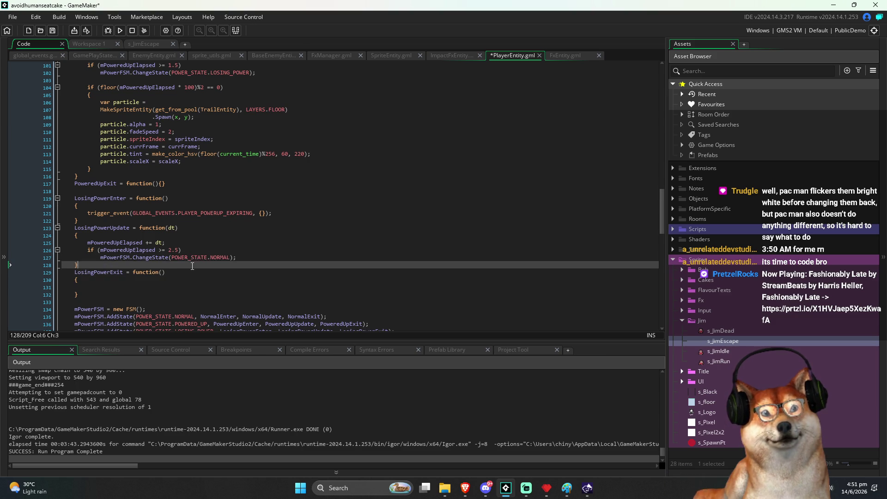
key(Up)
key(Up)
key(Down)
key(Down)
key(Down)
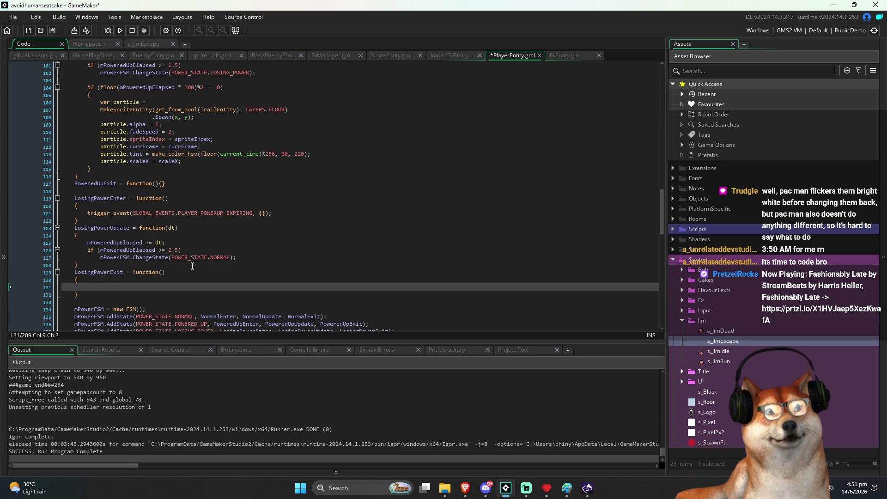
key(Up)
key(Up)
key(Up)
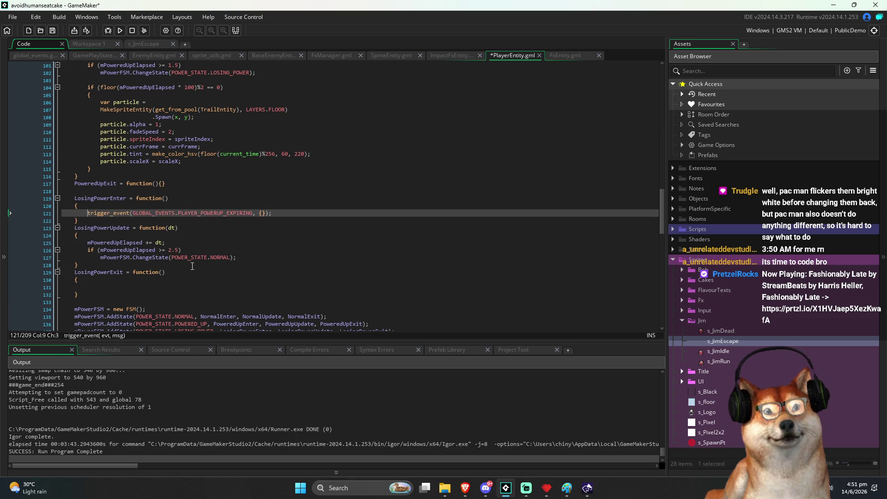
key(Down)
key(Down)
key(Down)
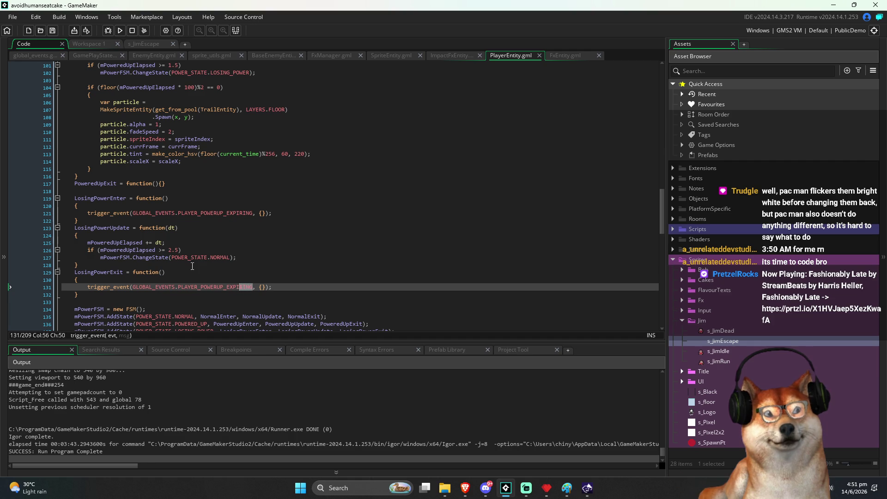
text(OVER)
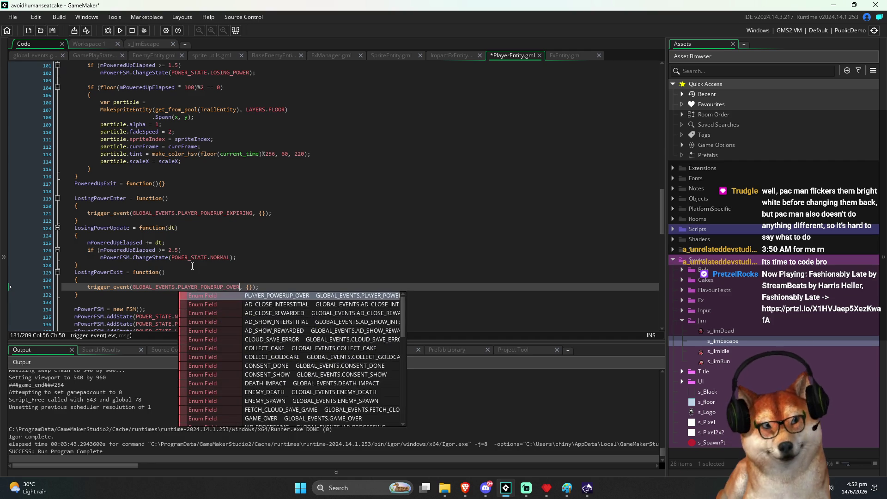
key(End)
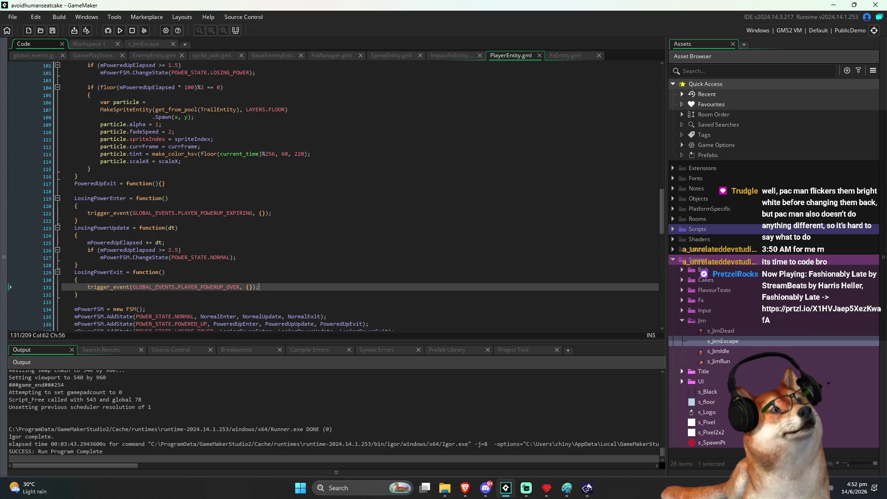
key(F12)
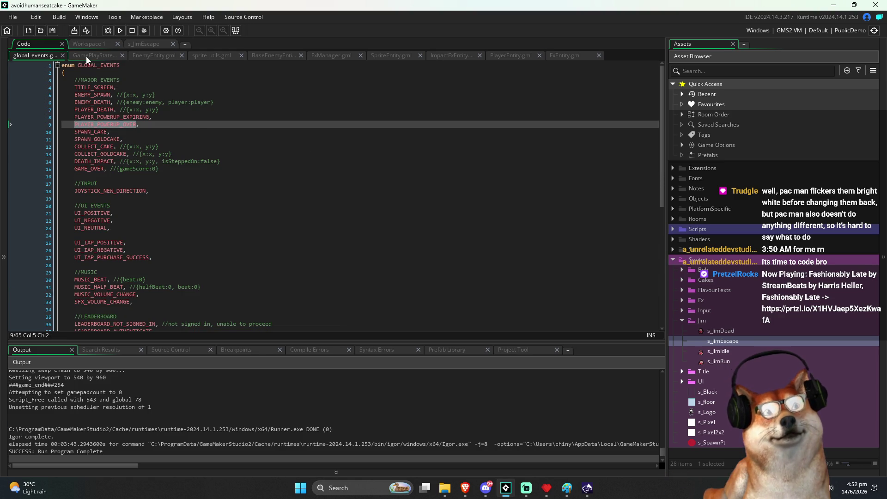
Step: Duplicate the PLAYER_POWERUP_EXPIRING case block in GamePlayState and save
click(87, 59)
scroll(252, 225, down, 3)
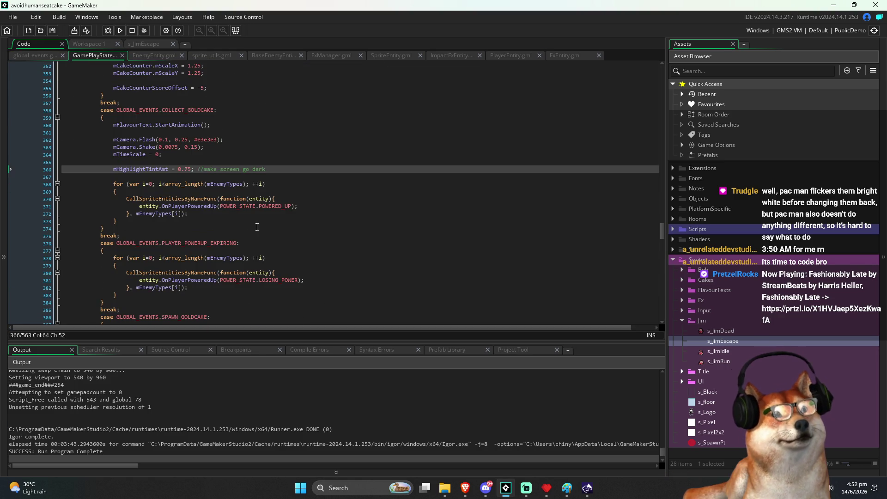
click(259, 227)
scroll(199, 239, down, 2)
drag(121, 272, 94, 208)
key(ctrl+c)
key(ctrl+v)
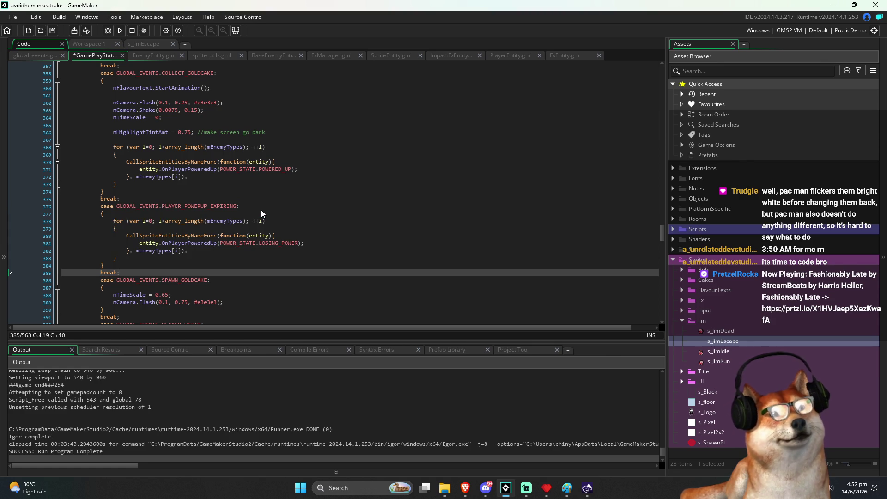
key(ctrl+v)
key(ctrl+s)
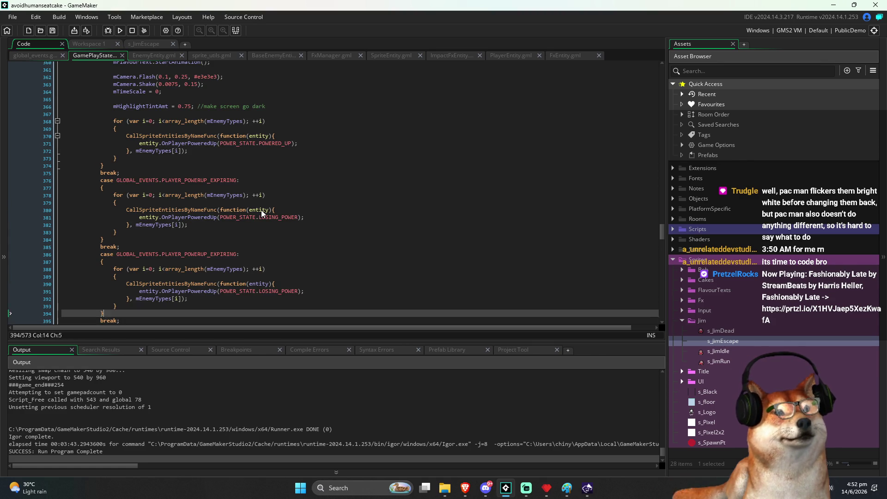
Step: Rename the duplicated case label to PLAYER_POWERUP_OVER and save
key(Up)
key(Up)
key(Up)
key(End)
key(BackSpace)
key(BackSpace)
key(BackSpace)
text(OVER)
key(ctrl+s)
key(Down)
key(Down)
key(Down)
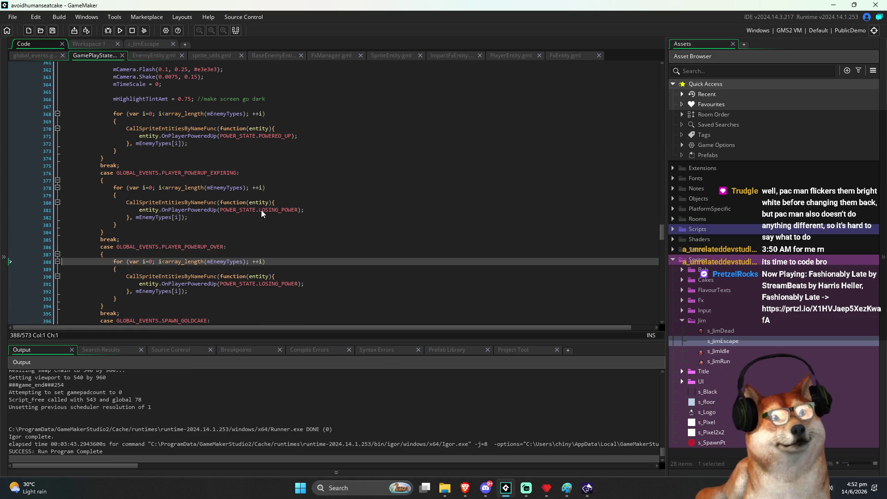
Step: Replace LOSING_POWER with NORMAL as the power state in the new case
key(Down)
key(Down)
key(Up)
key(Up)
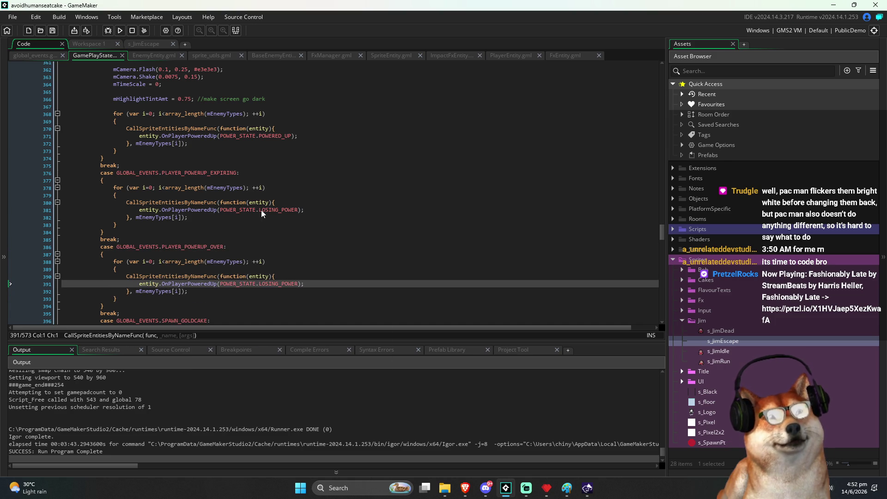
key(Up)
key(Up)
key(Down)
key(Down)
key(End)
key(Left)
key(Left)
key(ctrl+shift+Left)
text(NORMAL)
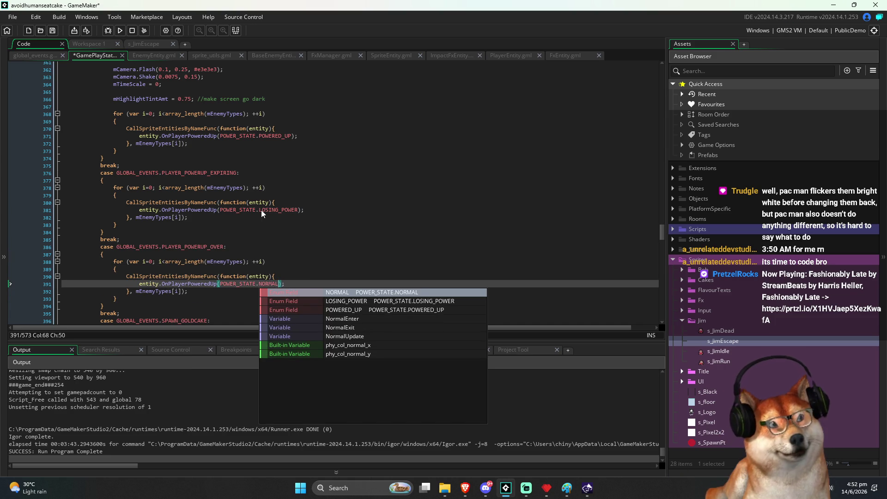
key(End)
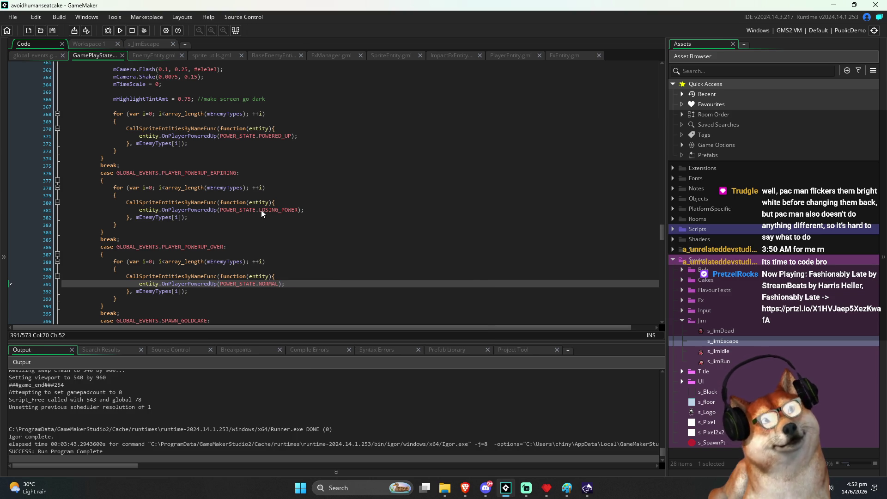
Step: Comment out the PLAYER_POWERUP_EXPIRING case and run the game with F5
key(Up)
key(Up)
key(Up)
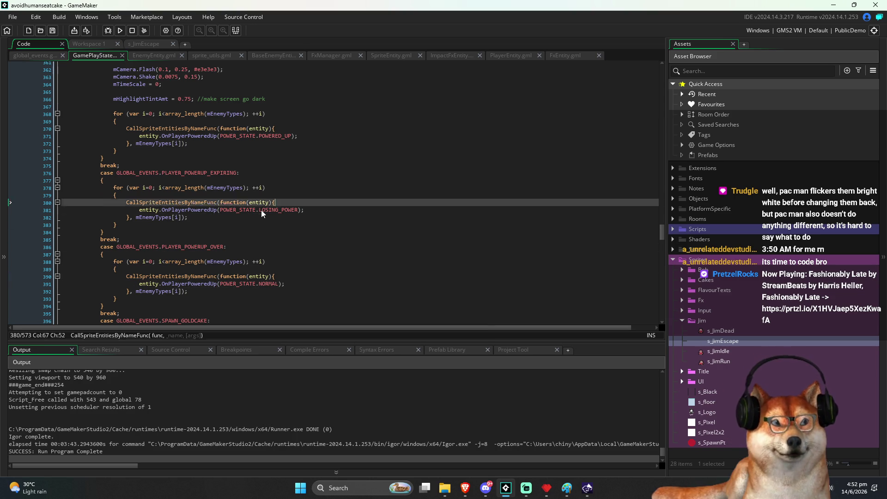
key(Up)
key(Up)
key(Up)
key(Home)
key(Down)
key(Down)
key(Down)
key(shift+Down)
key(shift+Down)
key(shift+Down)
key(ctrl+k)
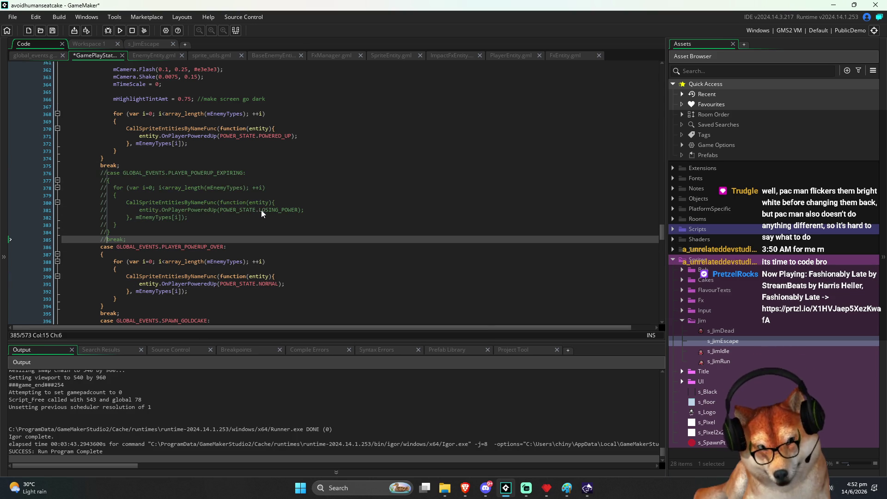
key(F5)
click(292, 211)
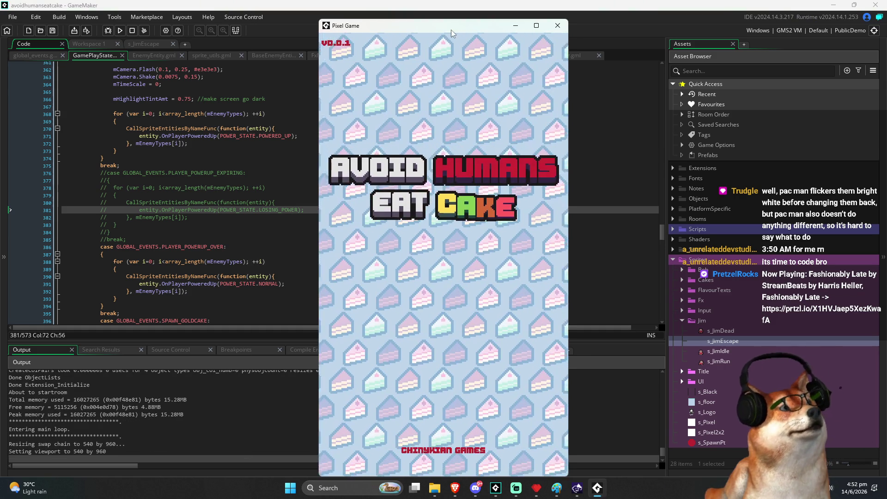
Step: Start the game from the title screen and steer the player to collect cakes
drag(451, 29, 454, 17)
click(445, 119)
key(Left)
key(Right)
key(Left)
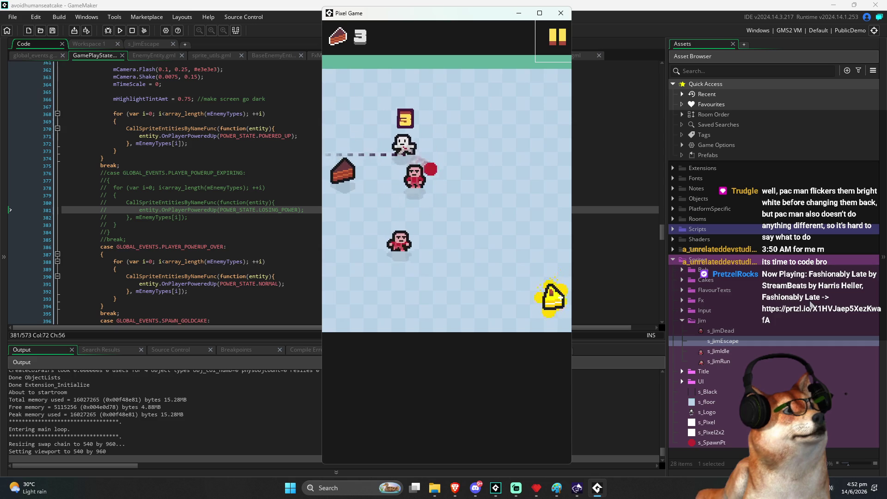
key(Right)
key(Up)
key(Left)
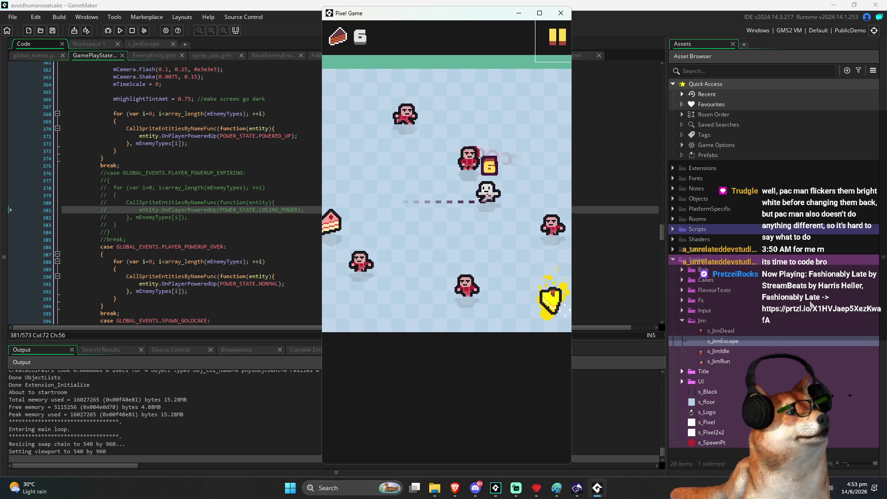
Step: Eat the gold cake, play until caught, then close the game with Escape
key(Down)
key(Right)
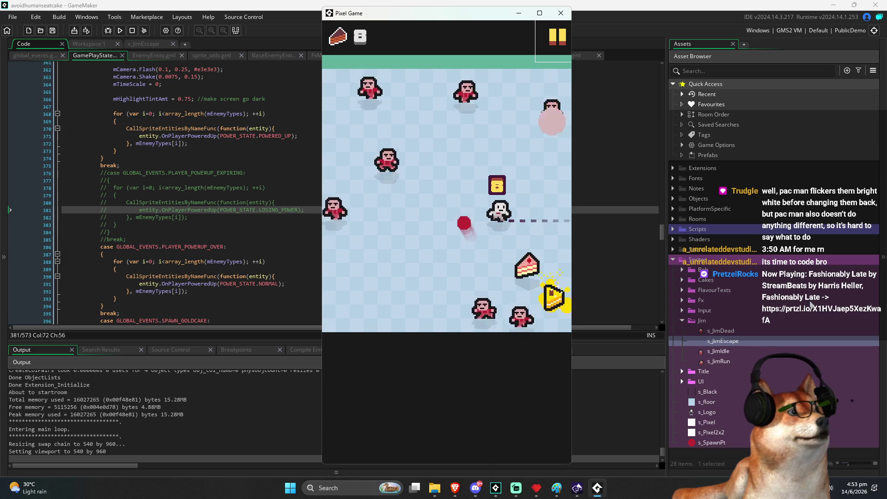
key(Down)
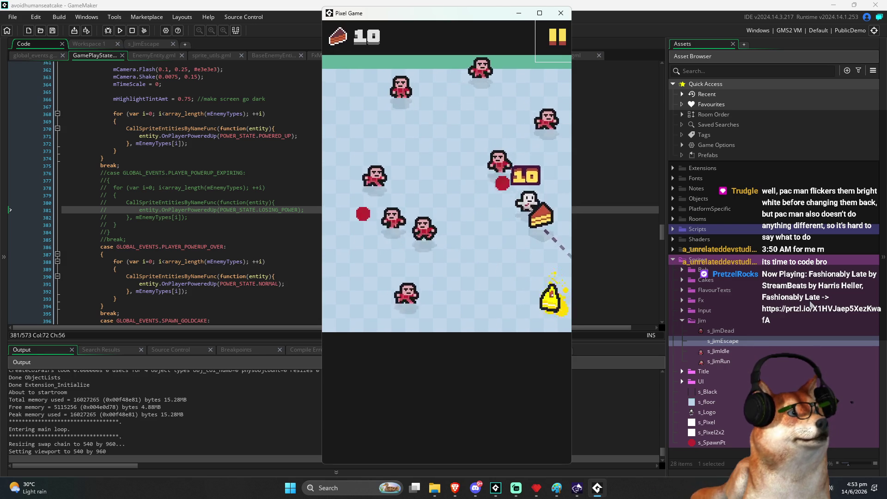
key(Down)
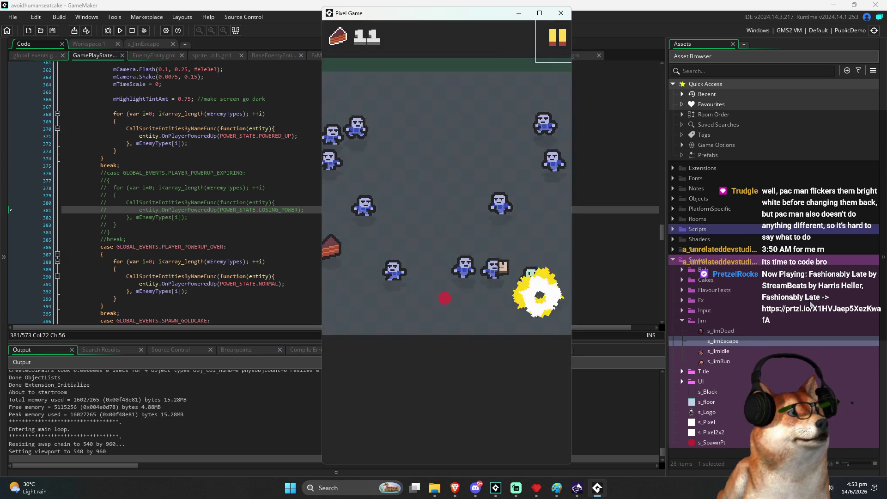
key(Left)
key(Up)
key(Left)
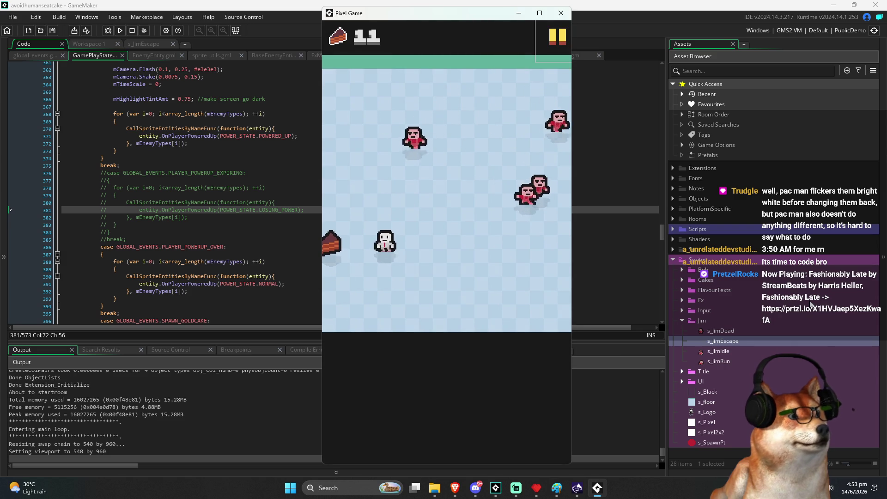
key(Down)
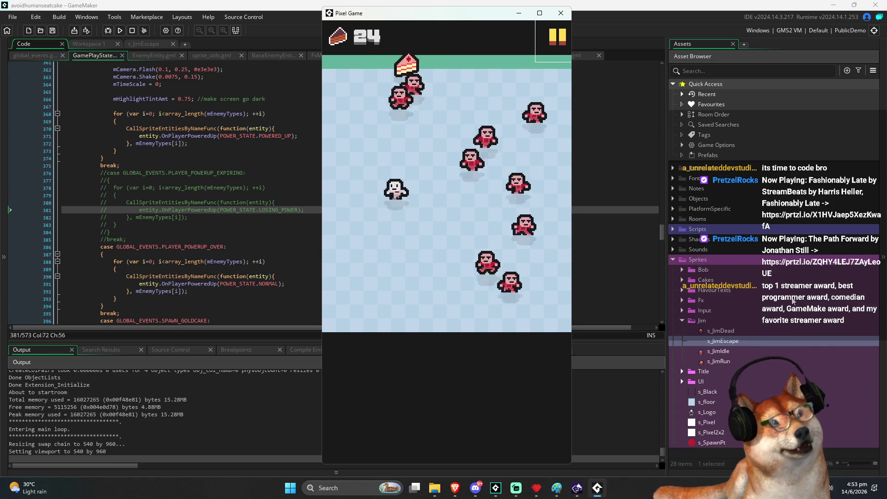
key(Escape)
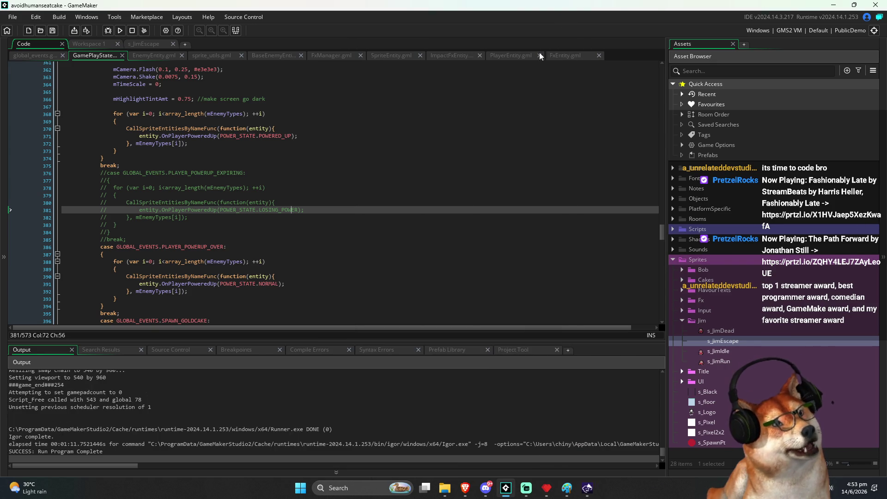
Step: Bring Pyxel Edit forward, dismiss the Export image dialog, and reposition the window
click(550, 492)
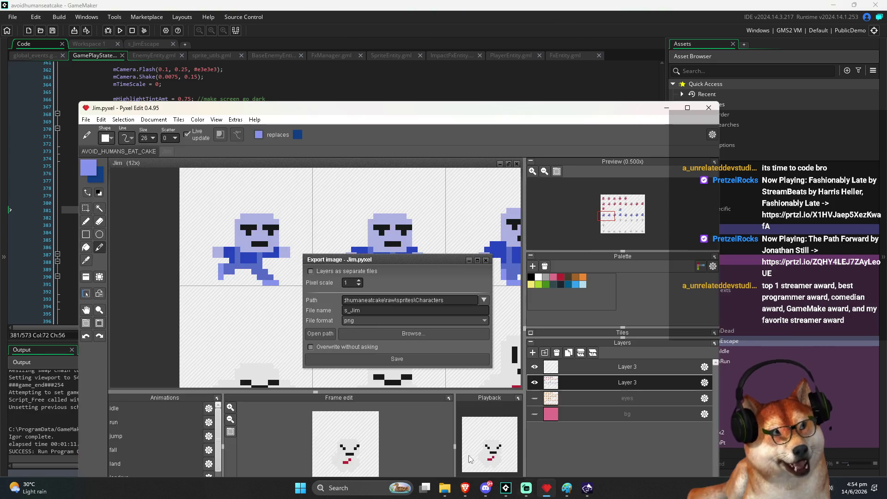
click(485, 260)
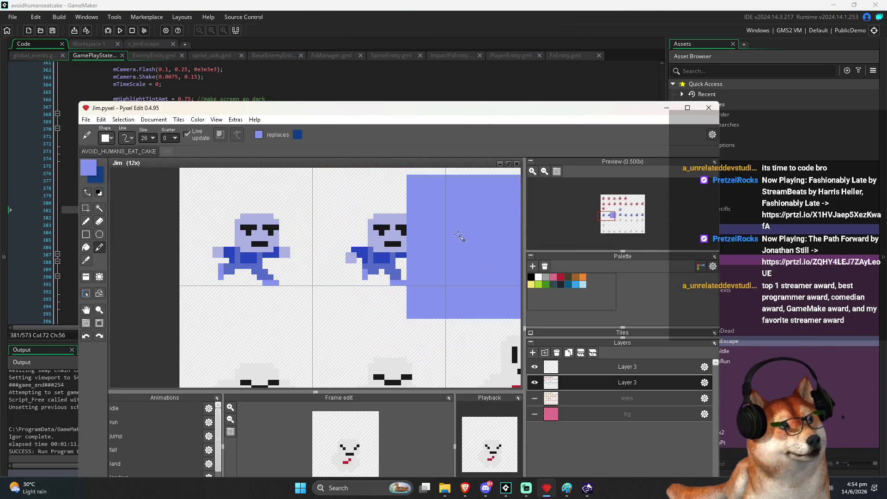
drag(318, 107, 439, 94)
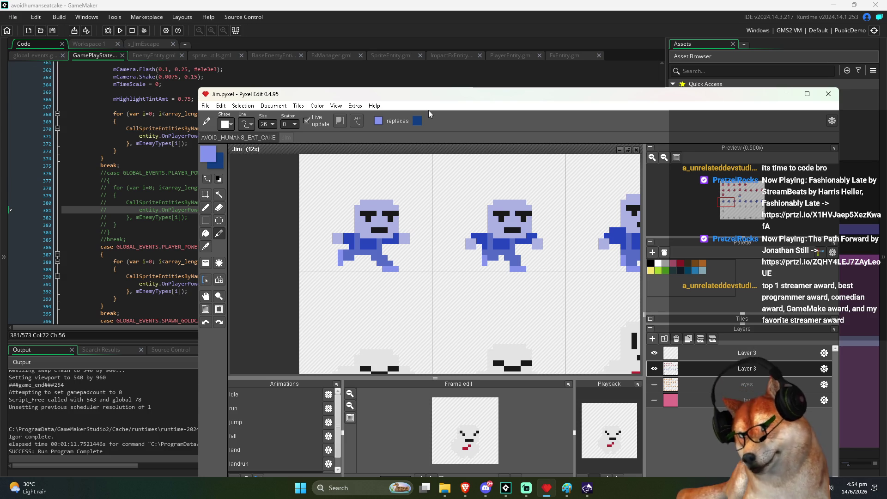
Step: Brush light blue over the first animation frame and switch to the fill bucket
drag(310, 183, 342, 210)
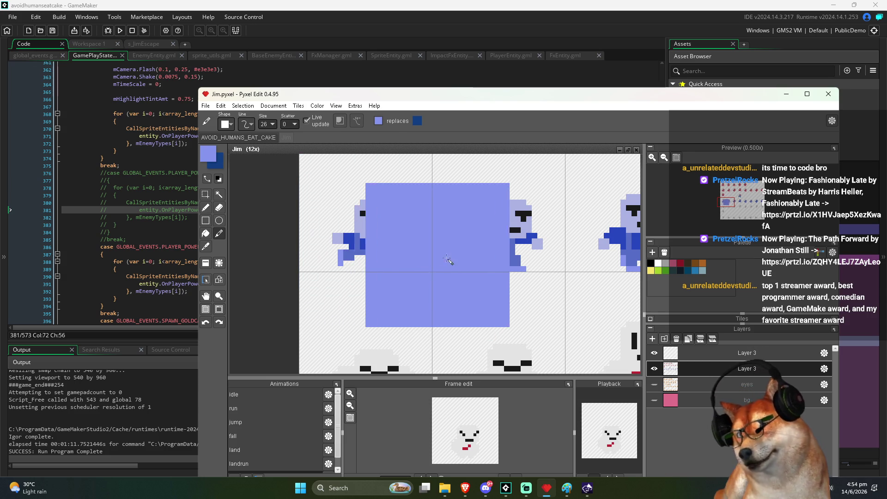
scroll(438, 260, up, 10)
key(f)
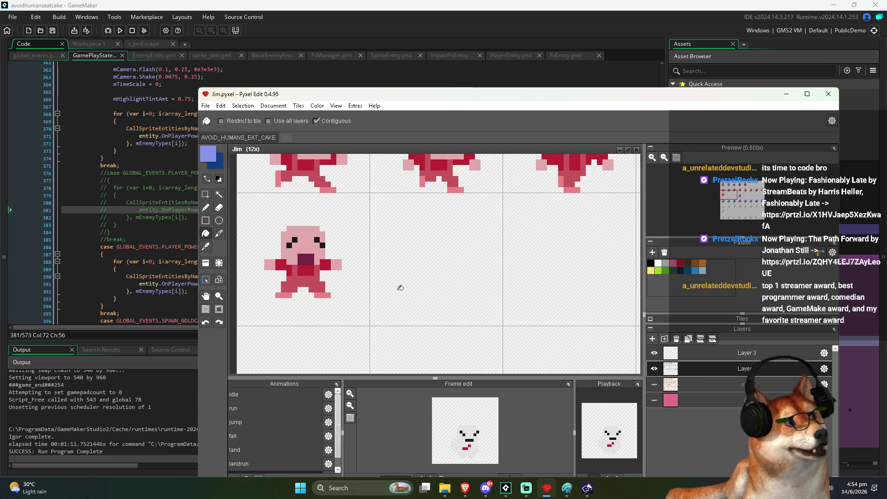
scroll(400, 287, down, 2)
scroll(397, 279, down, 1)
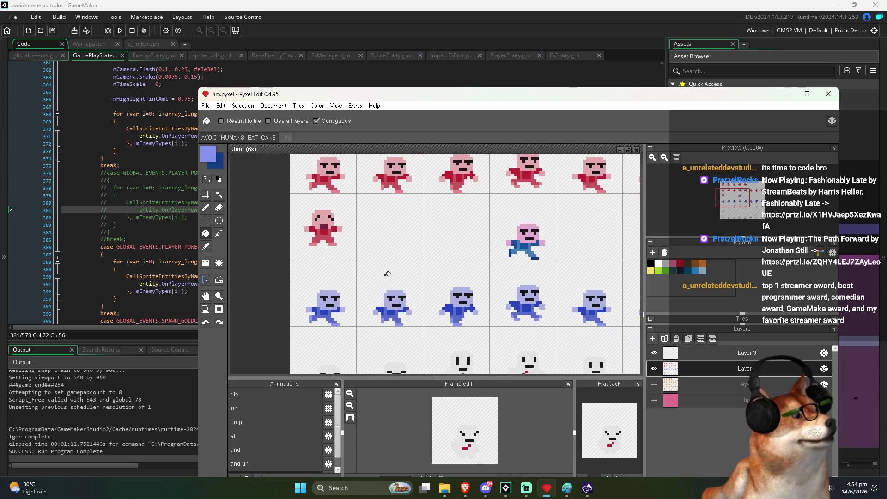
scroll(348, 287, up, 5)
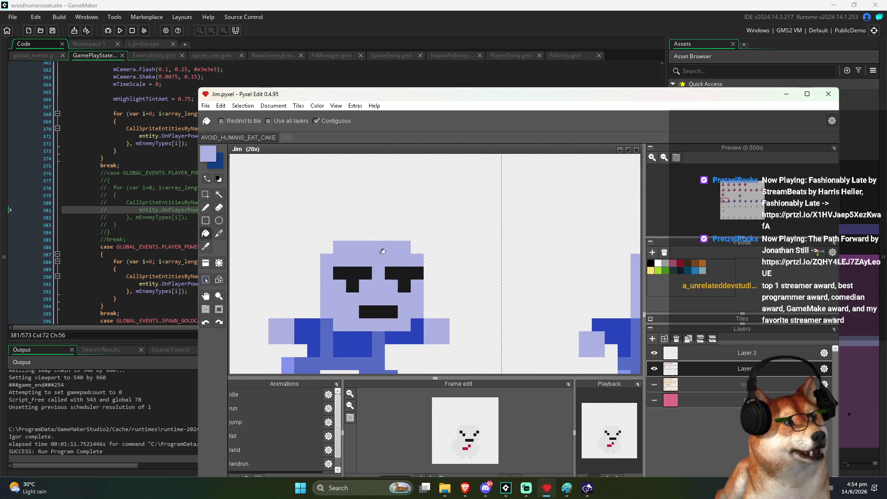
scroll(382, 283, down, 4)
scroll(368, 194, up, 3)
scroll(403, 292, down, 3)
Step: Pan up to the red character rows and zoom around the frame being recoloured blue
drag(403, 292, 410, 196)
scroll(408, 238, up, 3)
scroll(395, 221, down, 3)
scroll(408, 198, up, 1)
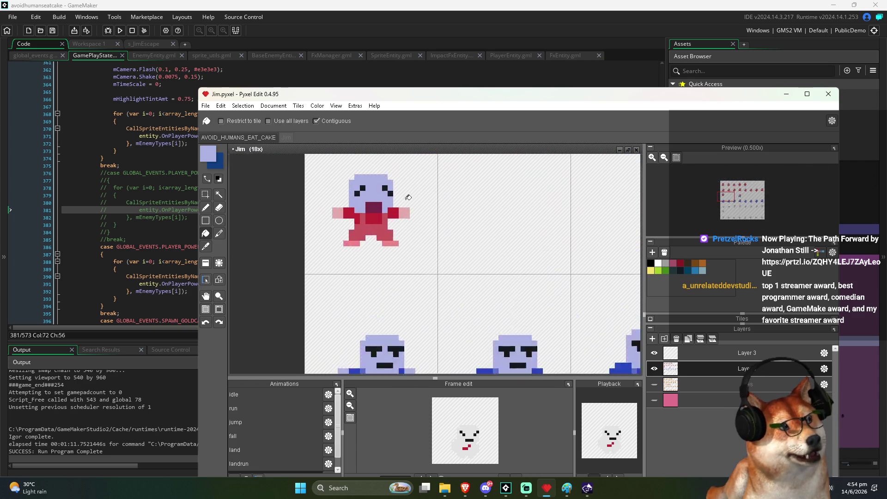
scroll(408, 197, up, 3)
scroll(253, 237, down, 3)
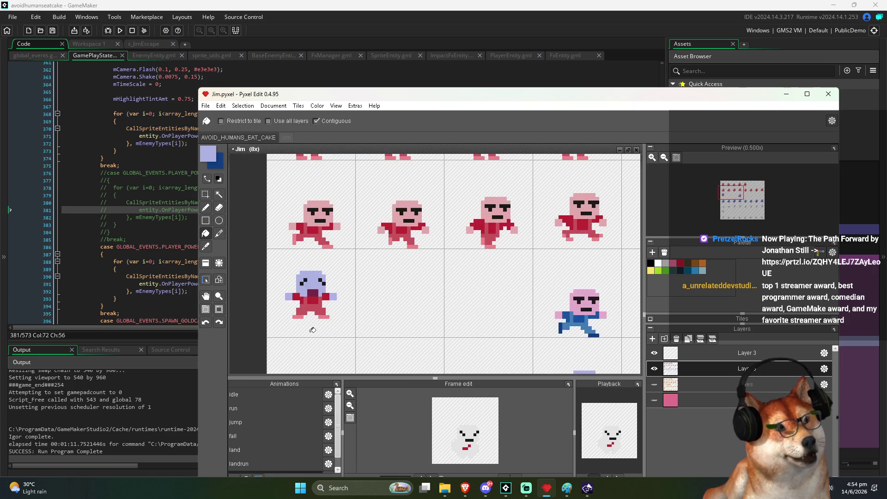
scroll(305, 323, up, 2)
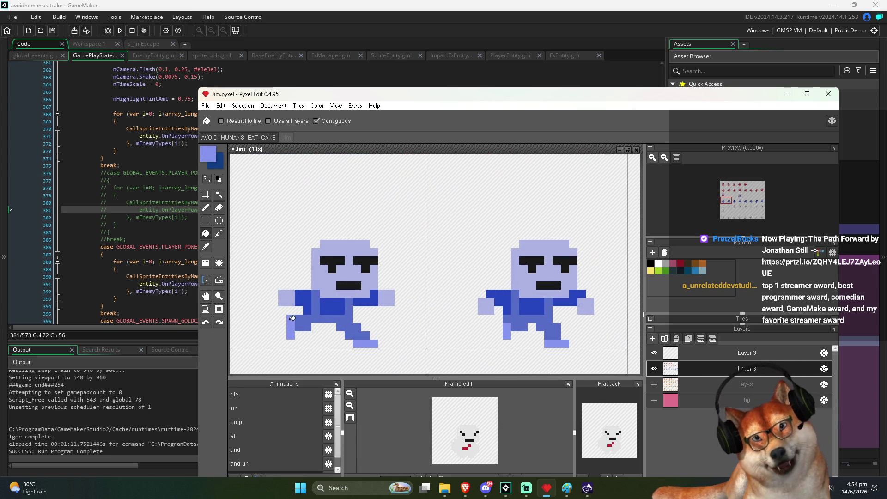
scroll(292, 321, down, 1)
scroll(319, 243, up, 1)
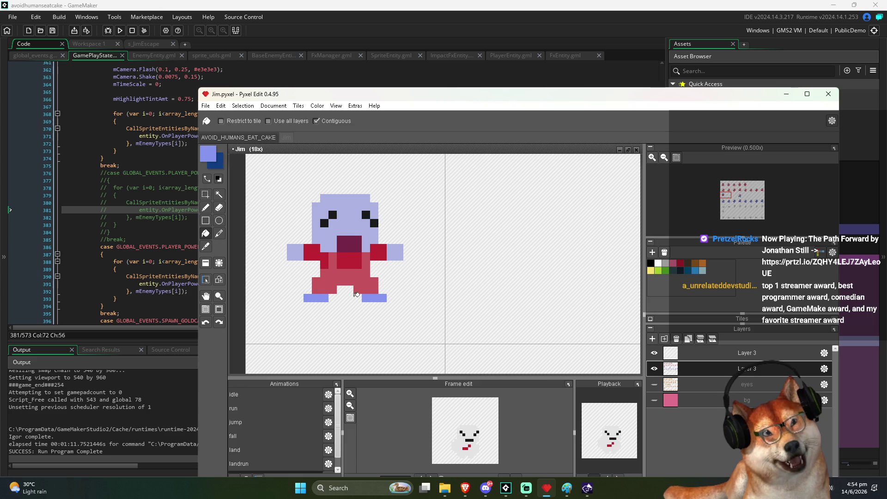
scroll(388, 296, down, 5)
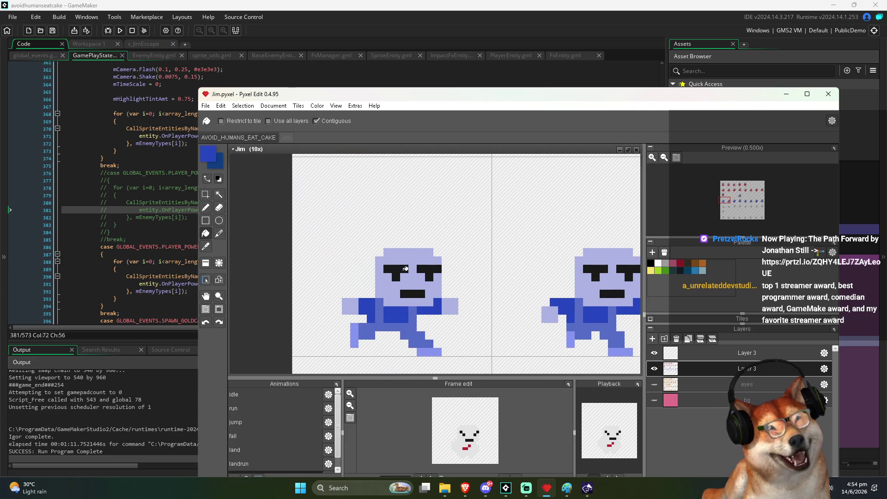
scroll(405, 299, up, 5)
scroll(372, 272, up, 2)
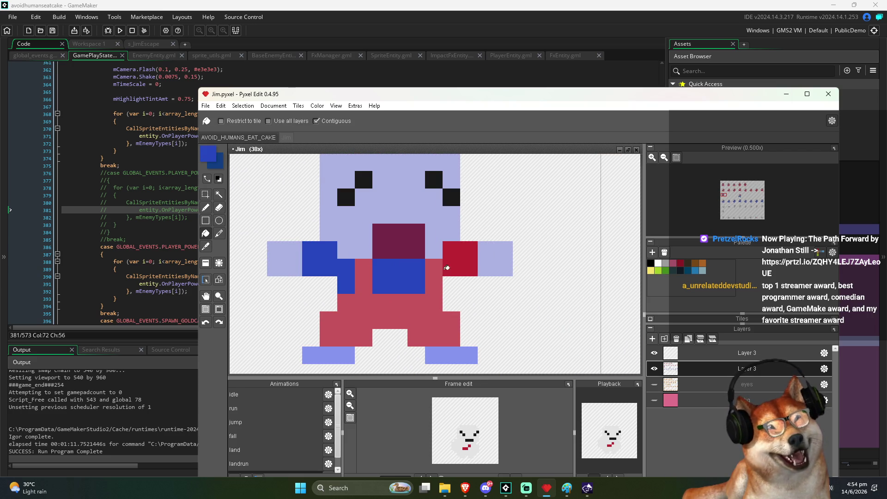
scroll(440, 269, down, 2)
scroll(471, 248, down, 4)
scroll(442, 301, up, 1)
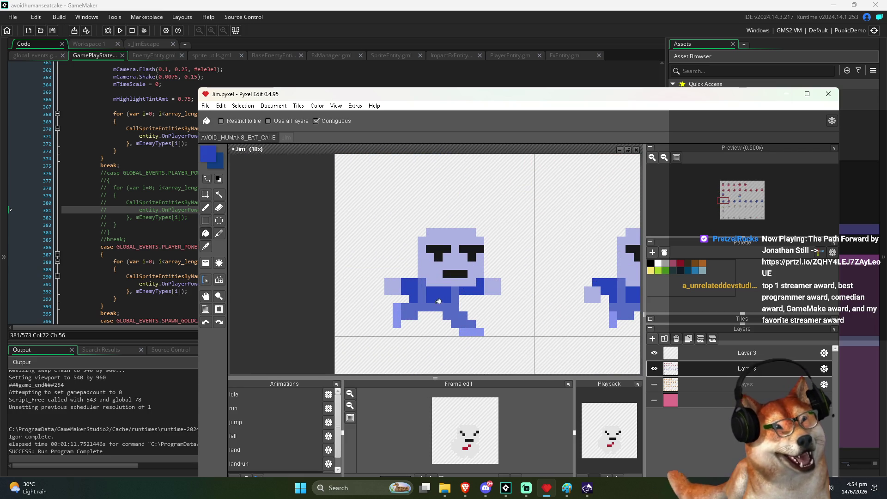
scroll(450, 310, down, 2)
scroll(435, 319, up, 1)
scroll(422, 332, up, 2)
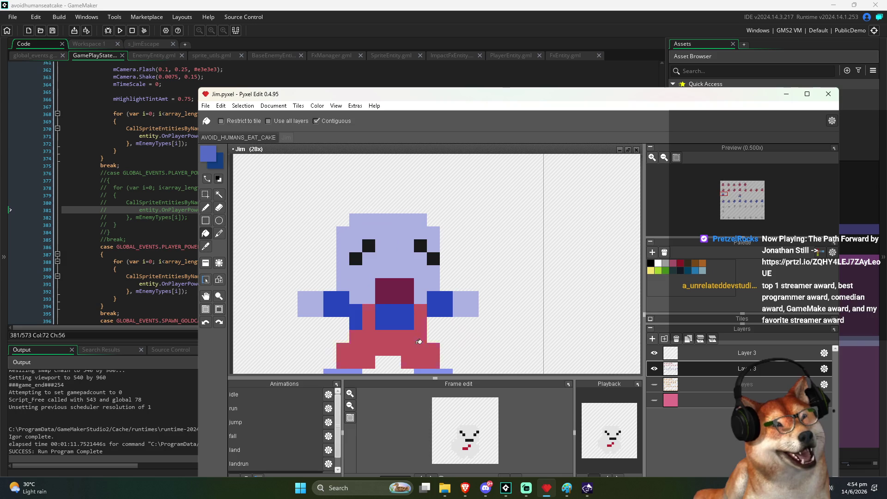
scroll(422, 332, down, 2)
scroll(421, 332, down, 2)
scroll(413, 287, up, 3)
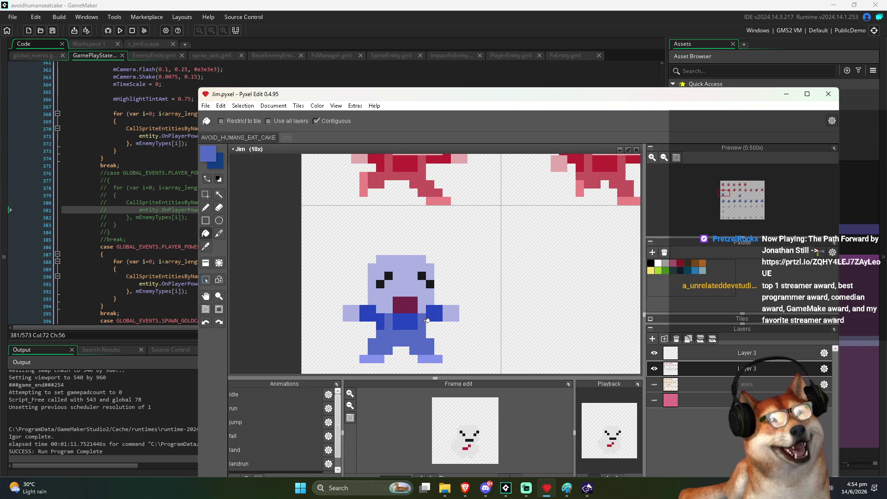
scroll(426, 320, up, 3)
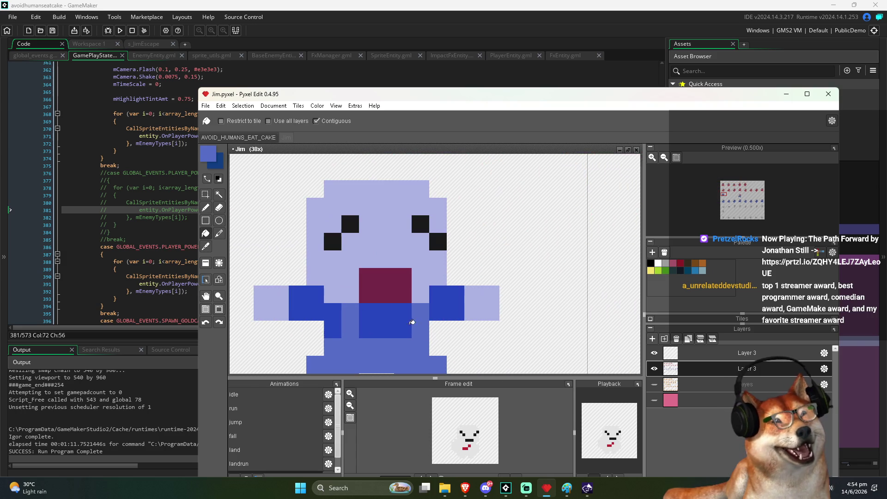
Step: Pick a new purple foreground colour from the colour picker's shading swatches
click(208, 156)
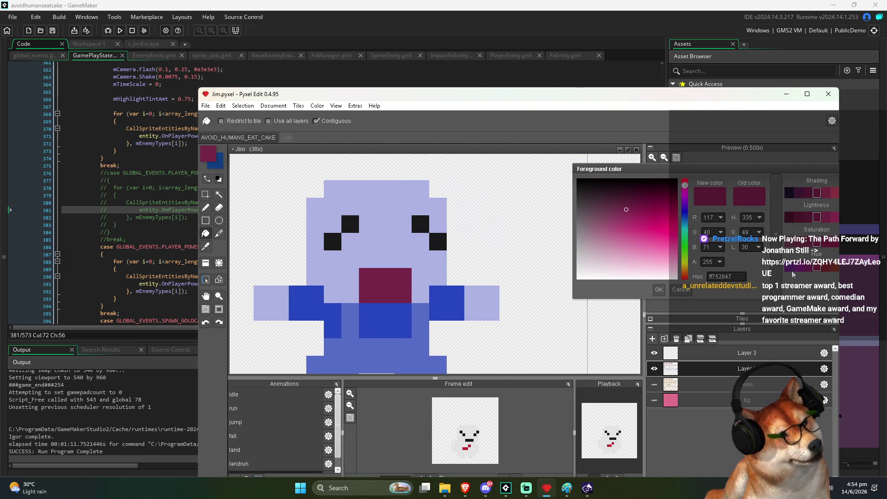
scroll(432, 362, down, 2)
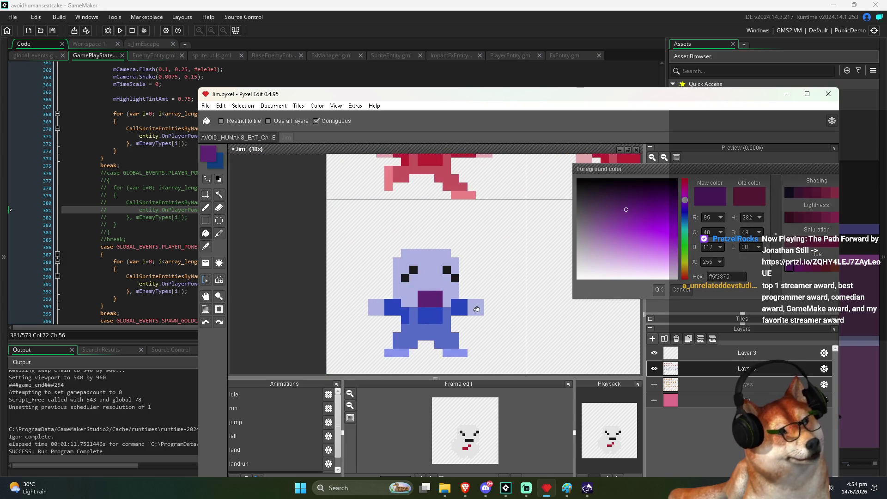
scroll(457, 356, up, 1)
mouse_move(827, 174)
mouse_down()
mouse_move(684, 166)
mouse_move(699, 164)
mouse_up()
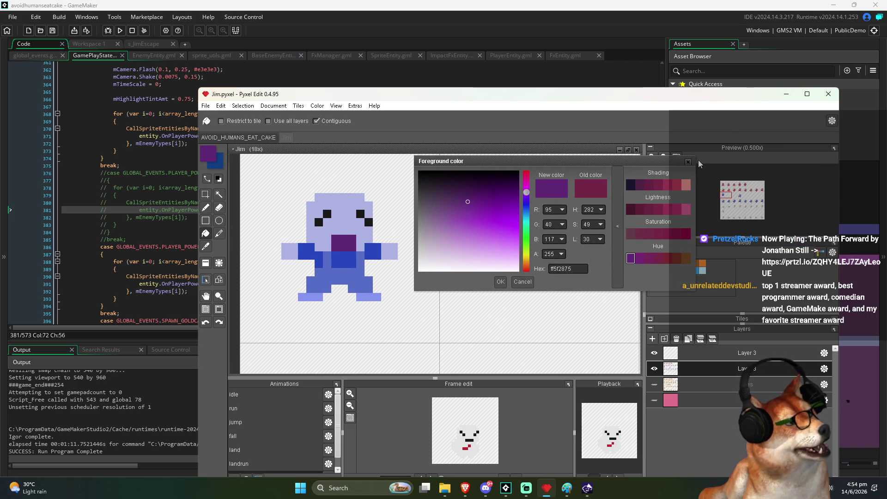
click(689, 163)
Step: Inspect the blue dead Jim frame up close, return to the full sheet, and start image export
drag(413, 236, 413, 278)
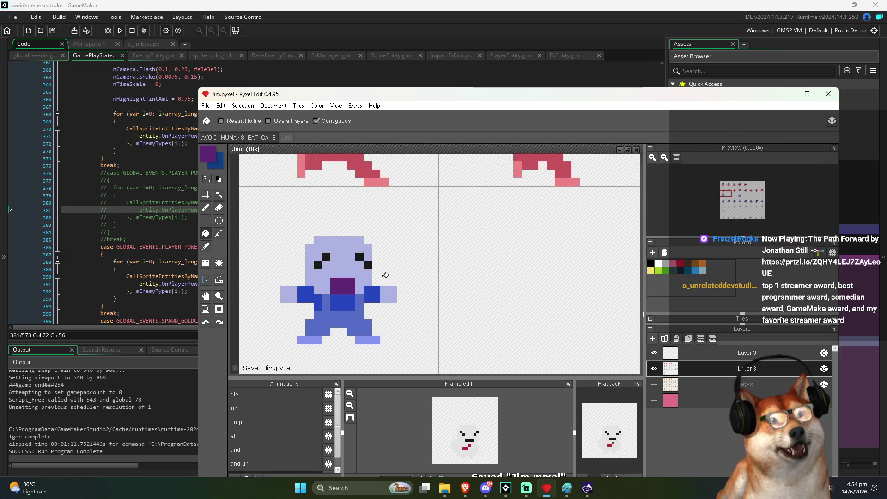
scroll(387, 276, down, 3)
drag(441, 101, 388, 58)
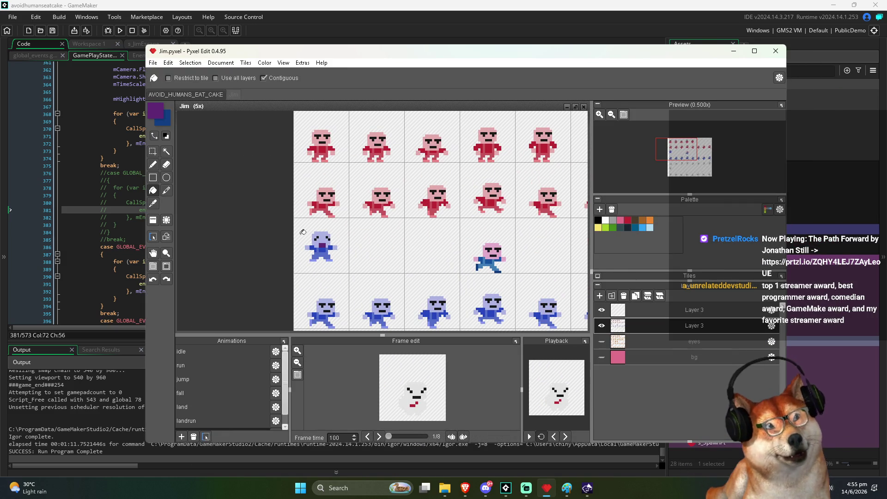
scroll(323, 254, up, 3)
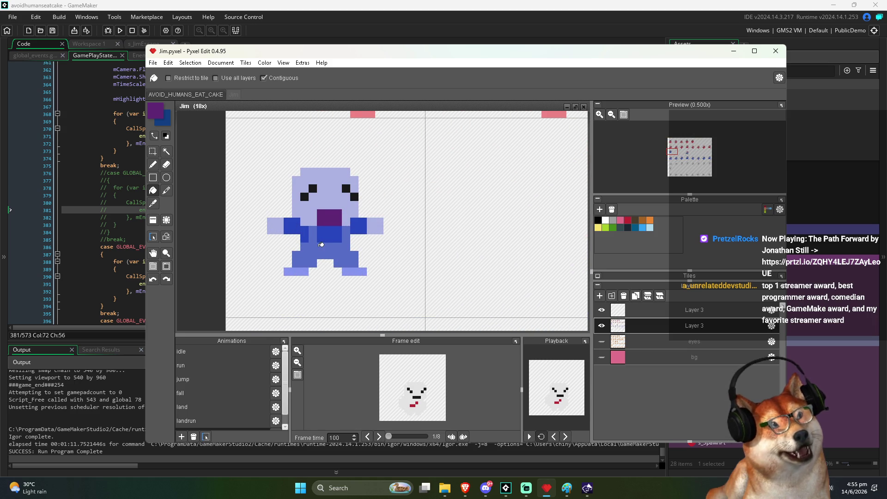
drag(321, 243, 339, 262)
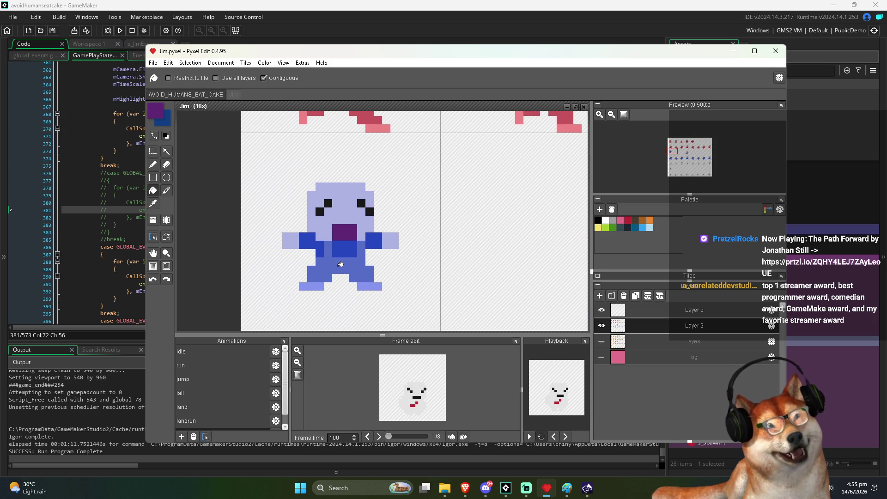
scroll(339, 266, down, 4)
mouse_move(339, 266)
mouse_down()
mouse_move(343, 226)
mouse_move(331, 192)
mouse_move(341, 263)
mouse_up()
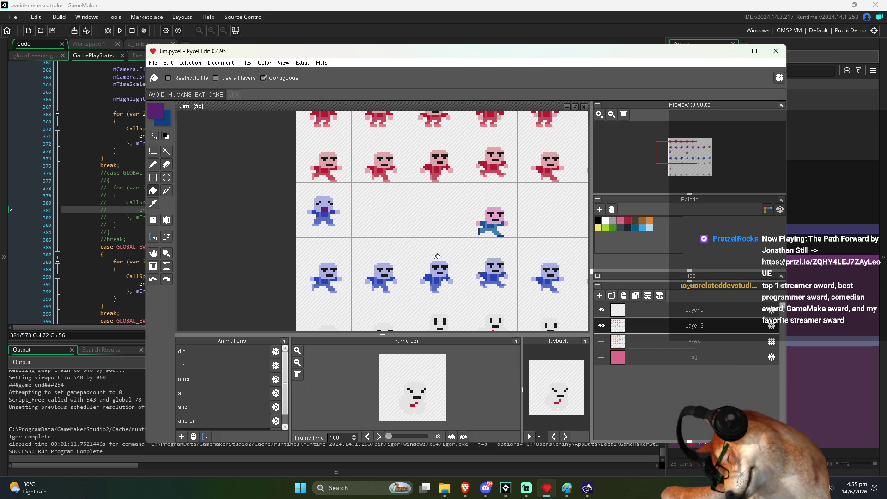
key(ctrl+e)
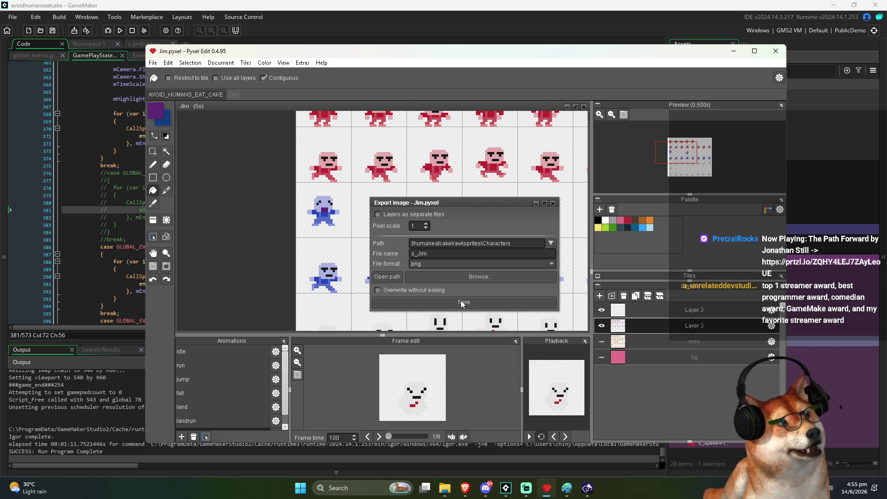
Step: Export the recoloured sheet over the existing s_Jim.png
click(462, 303)
click(462, 265)
click(143, 26)
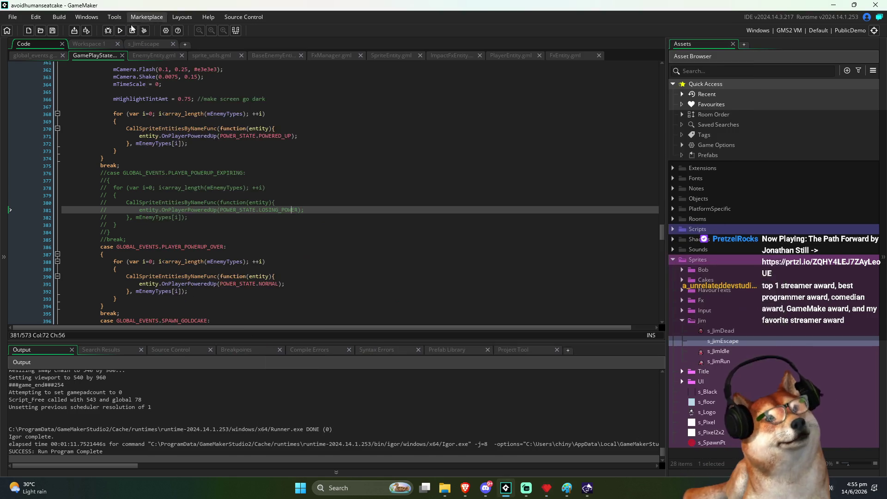
Step: Test-run the game from the title screen, answer the s_Jim.png file prompts, then close it
click(122, 33)
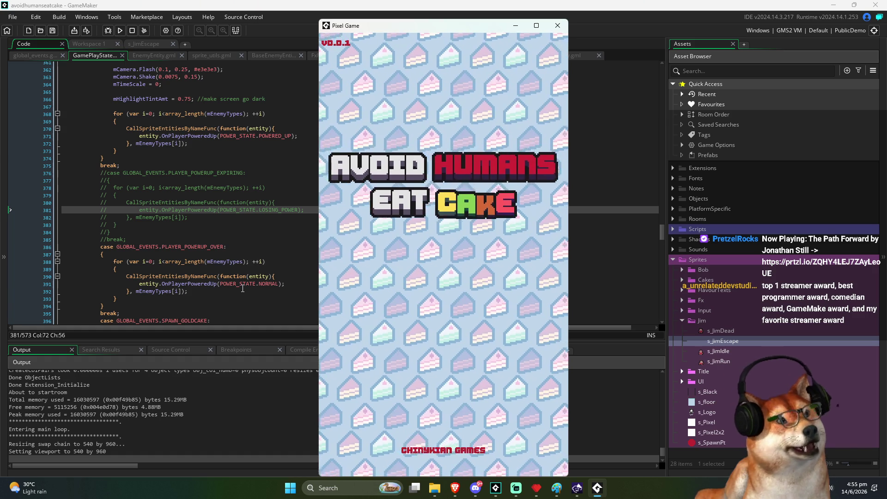
click(425, 242)
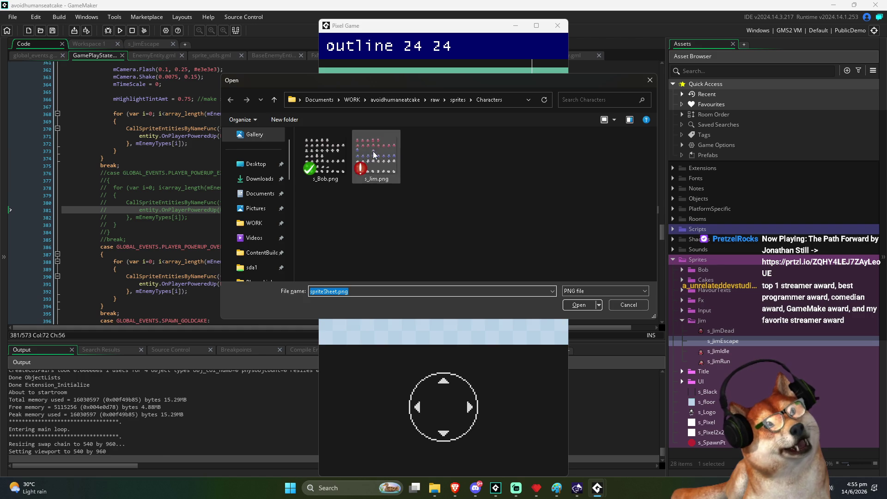
double_click(370, 153)
double_click(474, 168)
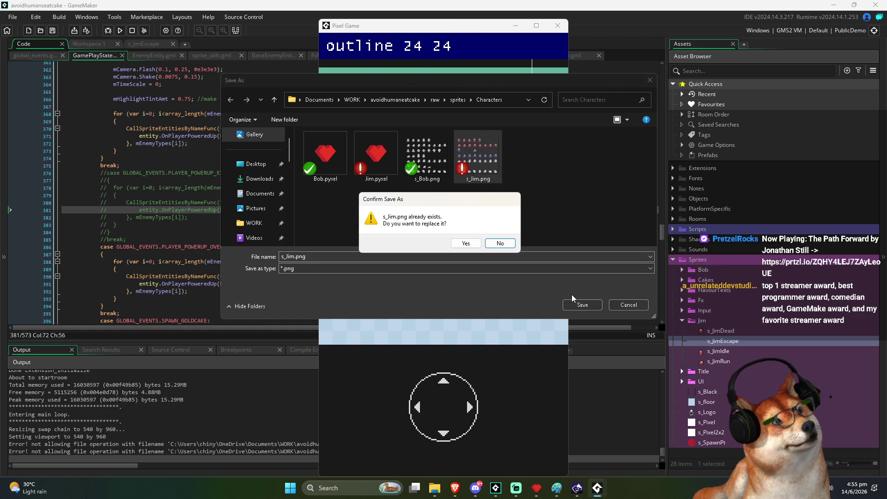
click(466, 244)
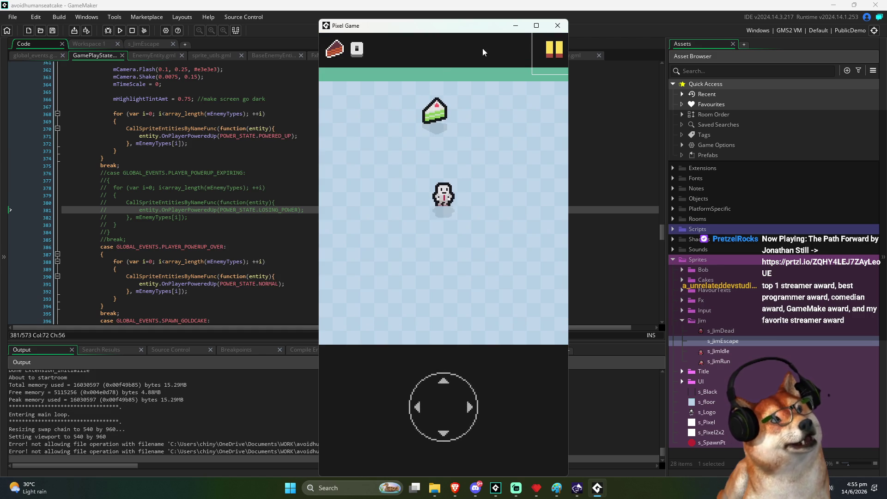
click(556, 27)
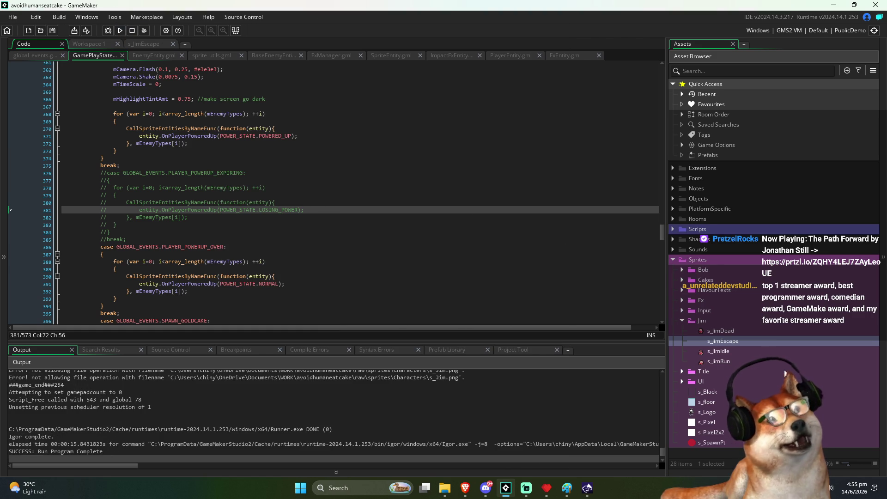
Step: Open s_JimEscape's image editor, cancel the import file picker, and close the editor
double_click(718, 343)
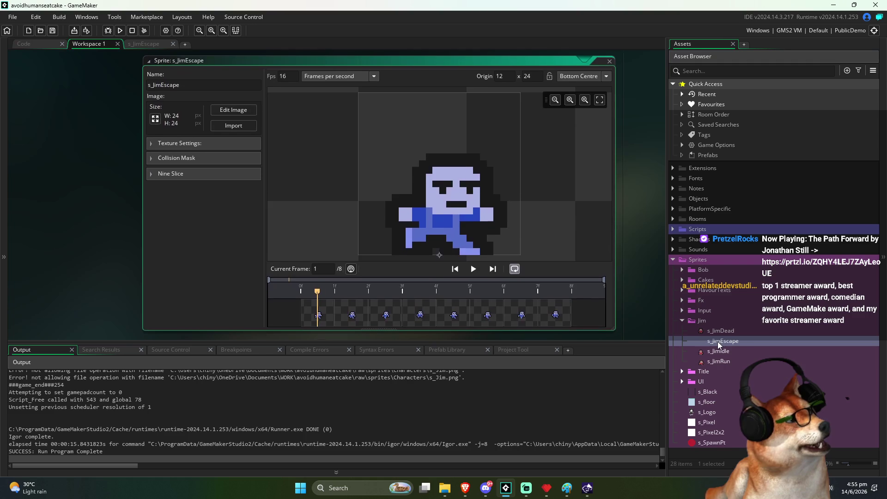
click(233, 108)
key(ctrl+i)
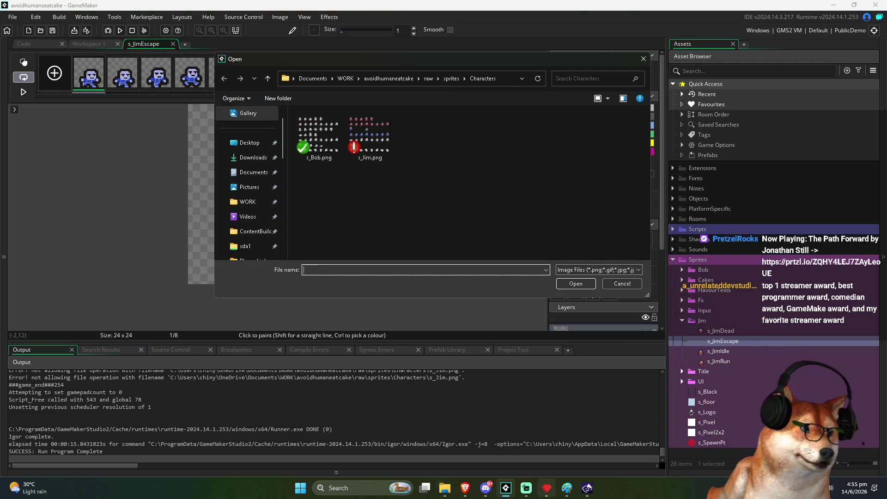
mouse_move(466, 489)
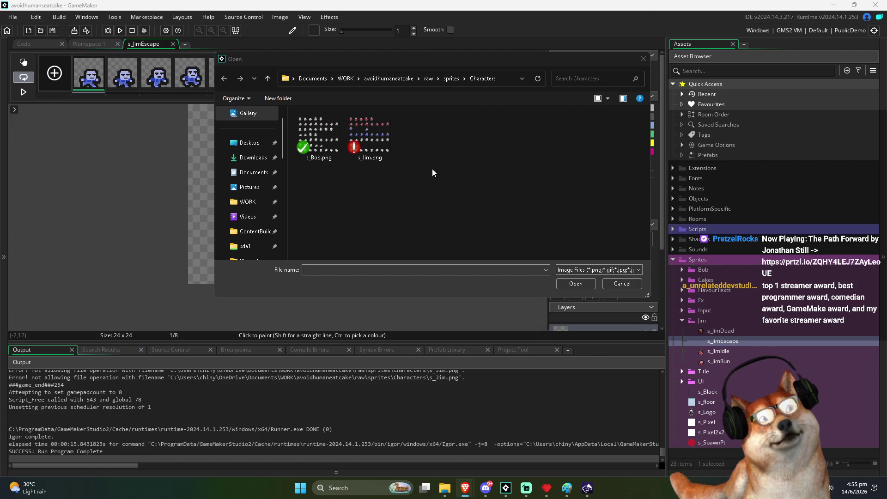
click(622, 284)
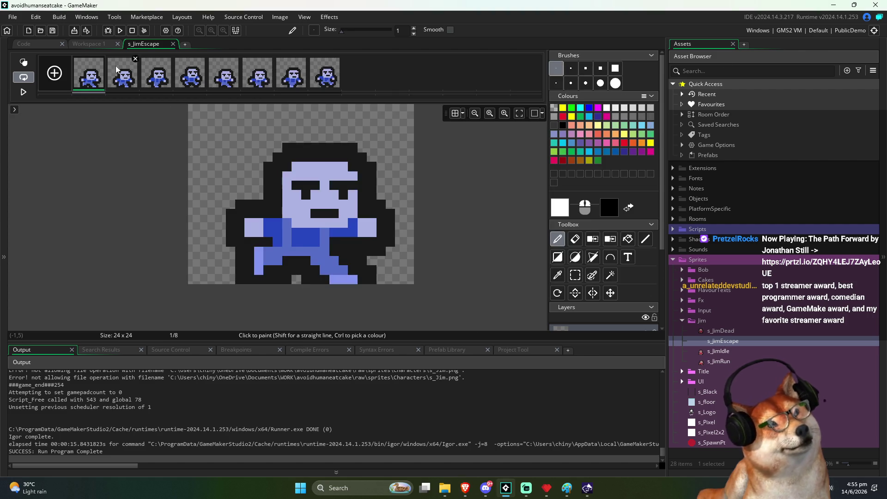
click(173, 44)
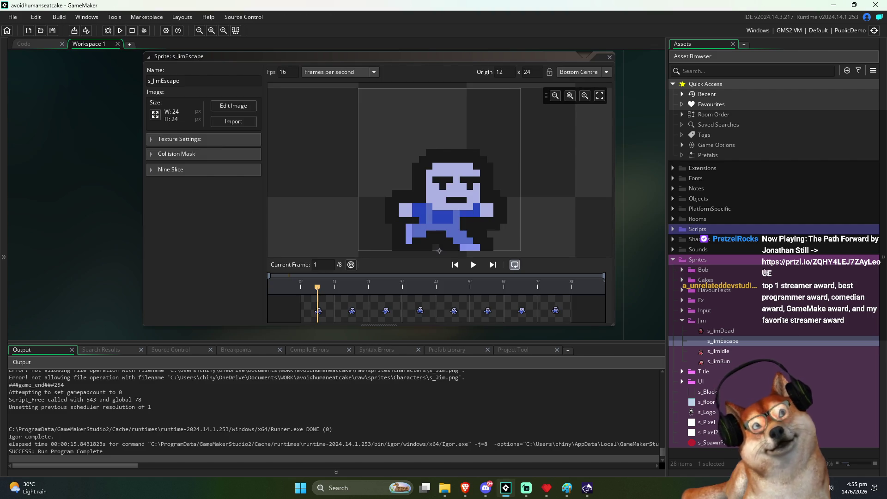
Step: Import one s_Jim.png cell into s_JimDead (1 frame, 1 per row), replacing the pink frame
double_click(721, 330)
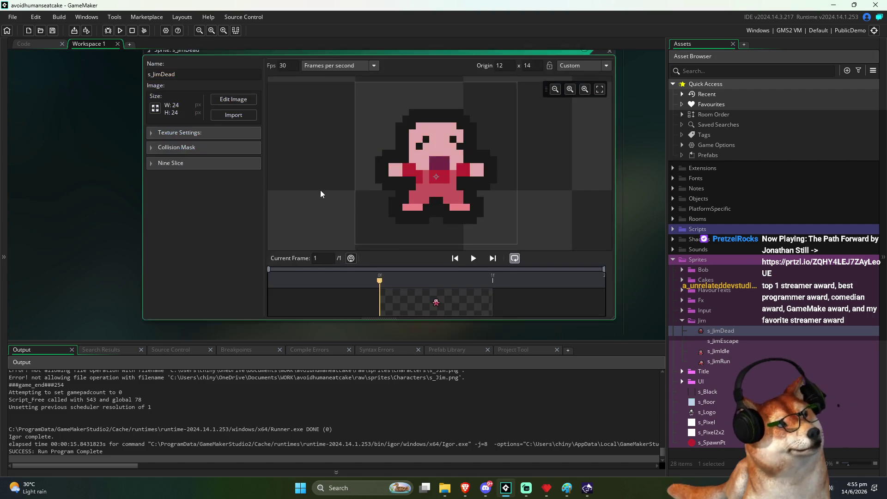
click(234, 106)
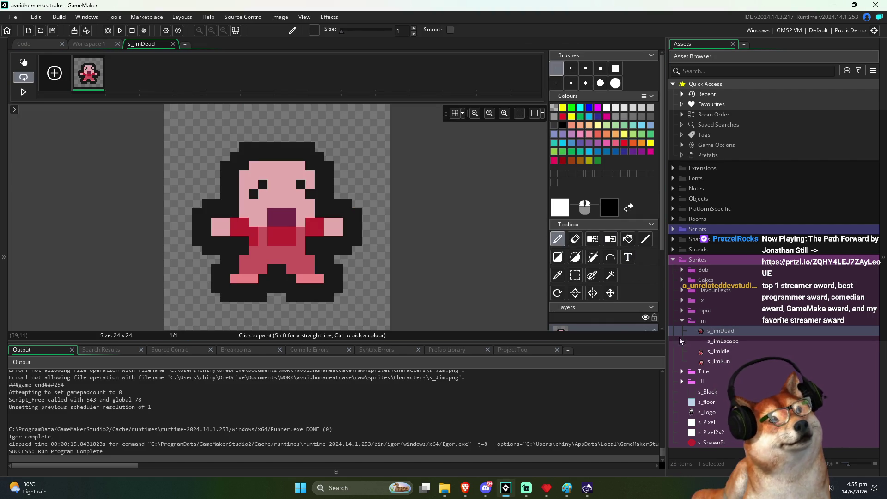
double_click(369, 146)
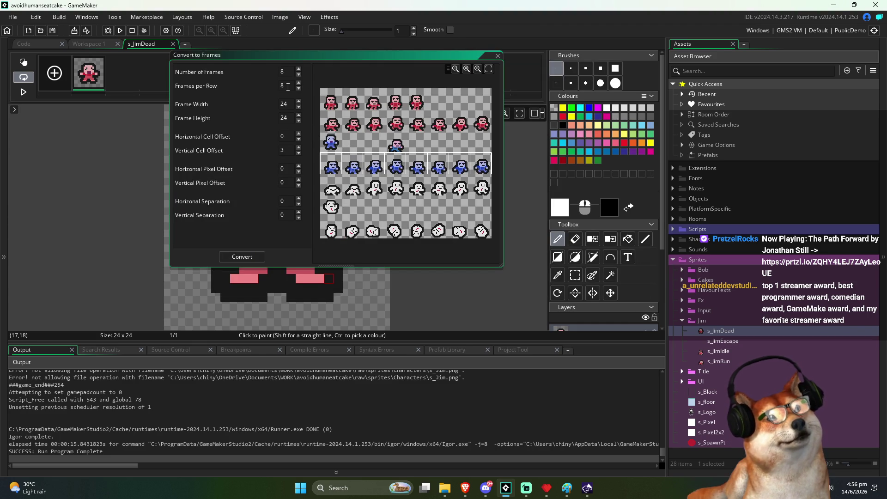
text(1)
click(287, 151)
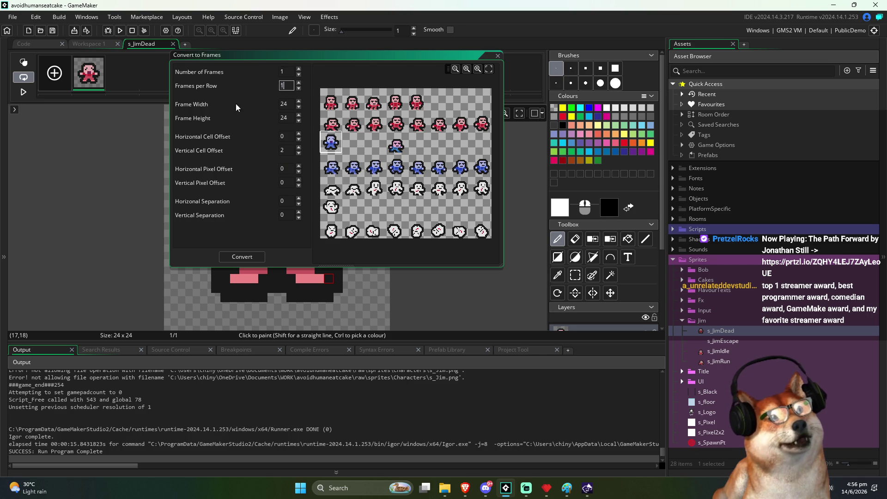
click(237, 256)
click(372, 210)
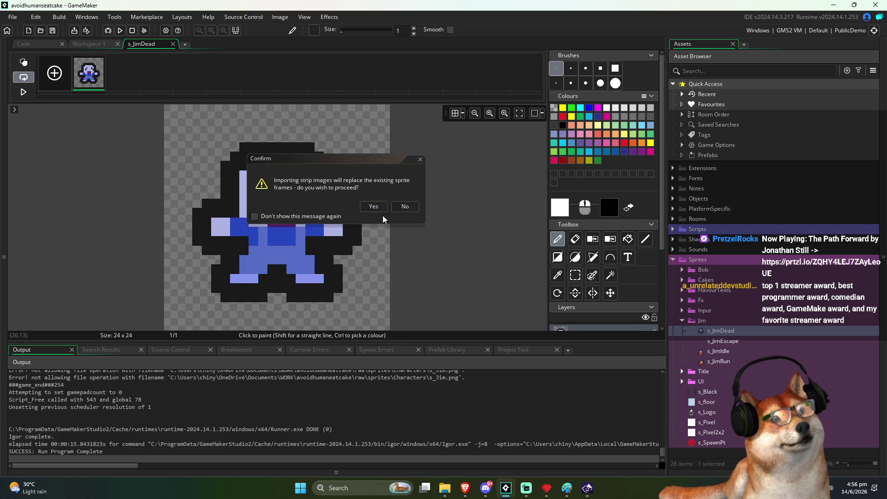
click(124, 30)
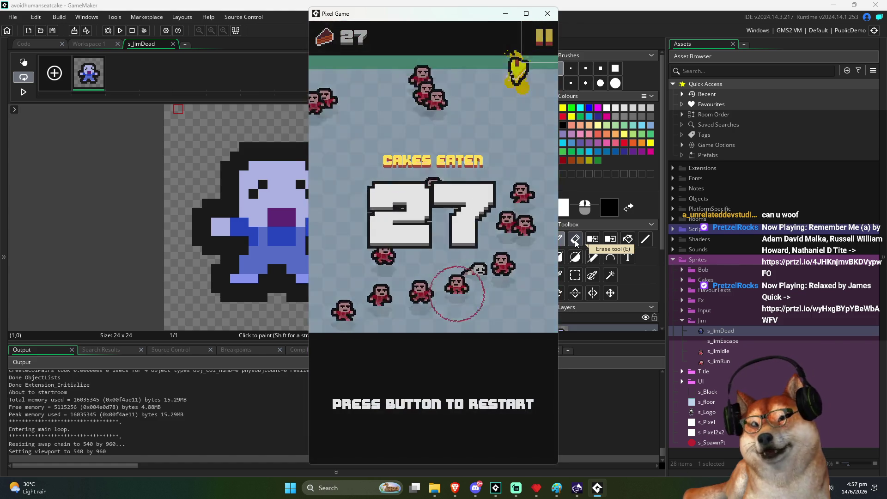
Step: Restart the game with Space after the 27-cake game over
key(space)
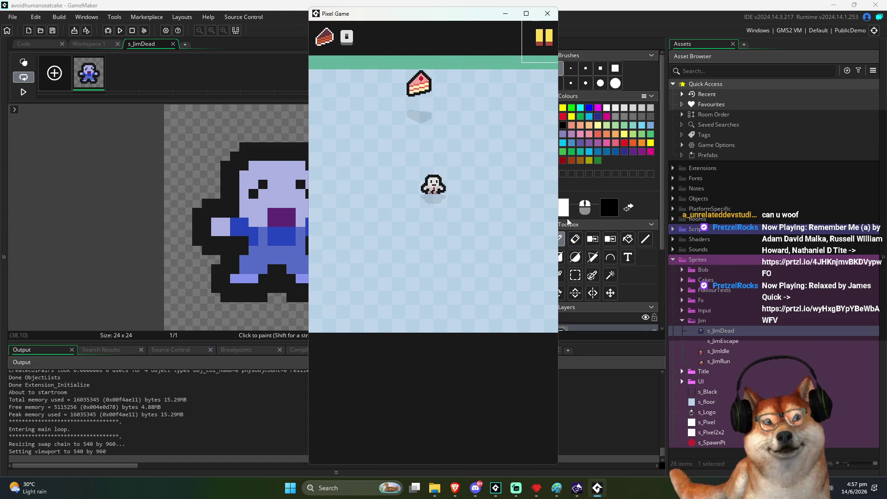
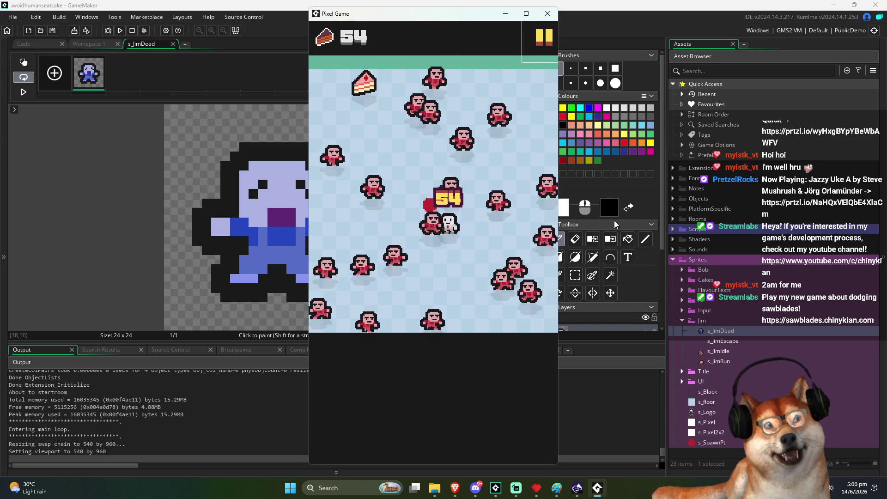
Step: Quit the running playtest with Escape, back to the 24×24 s_JimDead sprite
key(Escape)
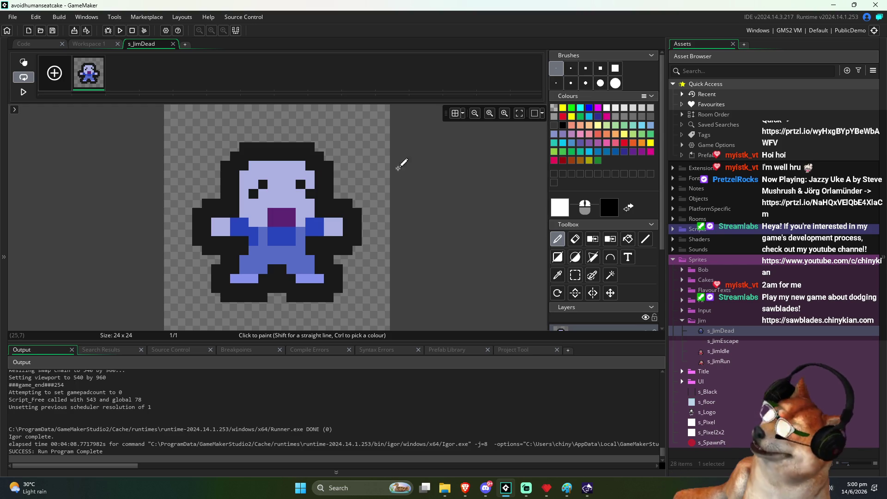
Step: Bring Pyxel Edit forward, dismiss the export settings, and show the Jim sheet's top row
click(546, 488)
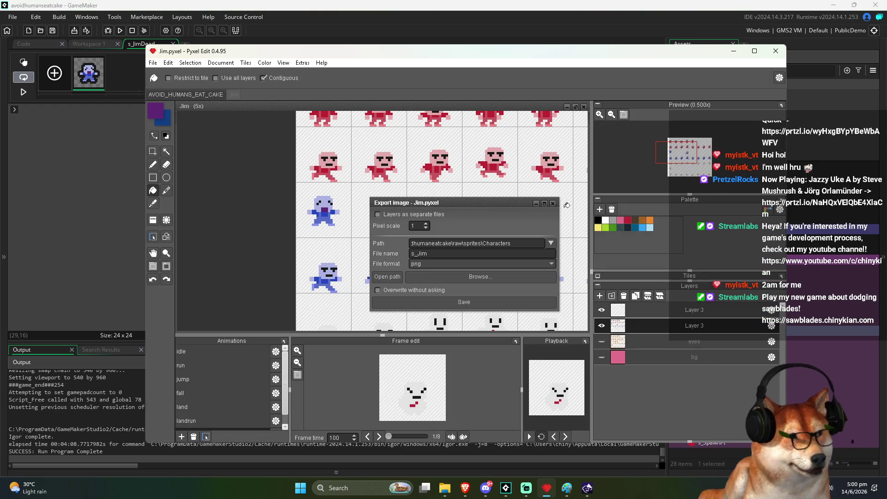
click(552, 204)
scroll(402, 208, down, 2)
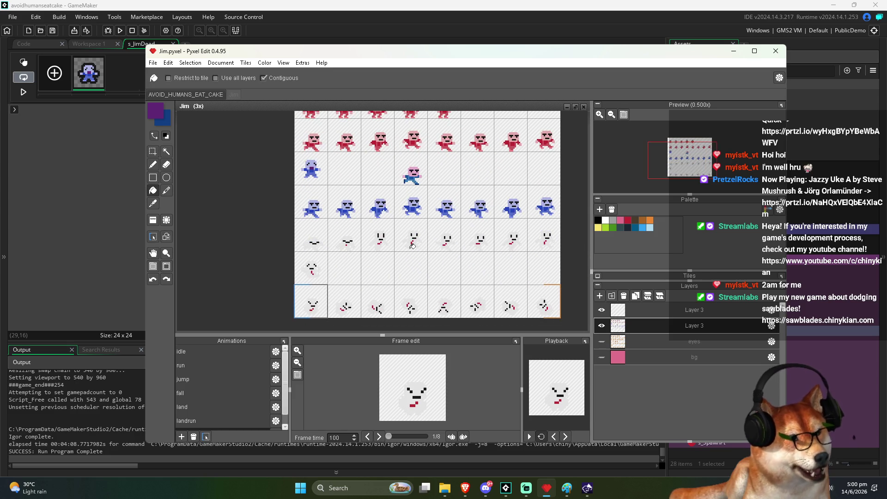
mouse_move(402, 208)
mouse_down()
mouse_move(417, 236)
mouse_move(410, 230)
mouse_up()
Step: Stamp copies of the five red top-row Jim frames into the sheet's fifth row
key(t)
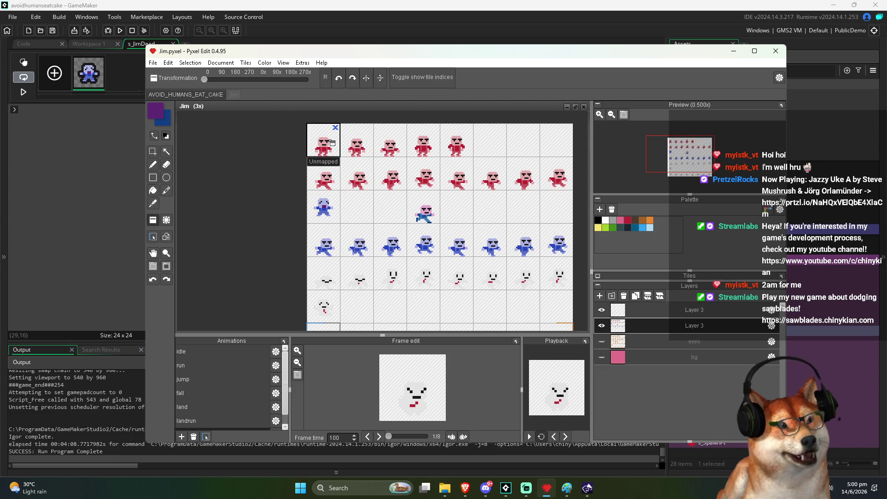
click(322, 284)
alt+click(356, 143)
click(356, 277)
alt+click(389, 143)
click(390, 277)
alt+click(423, 143)
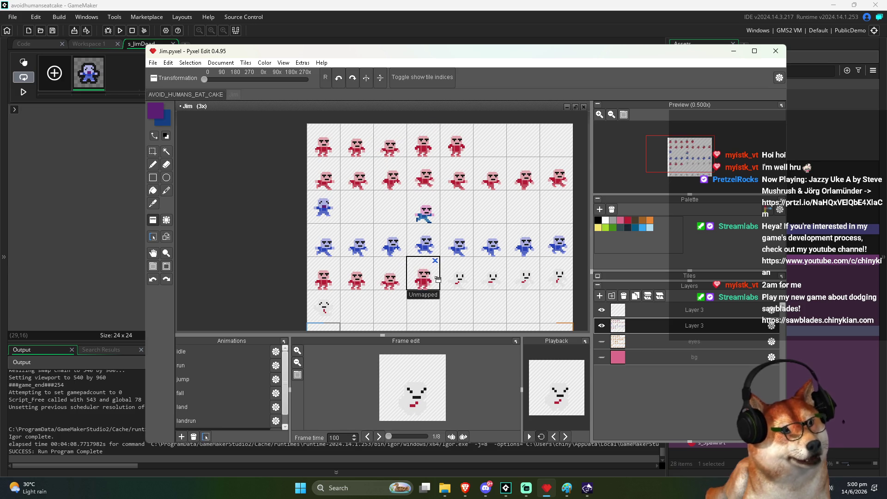
click(422, 277)
alt+click(456, 143)
click(456, 278)
scroll(362, 217, up, 2)
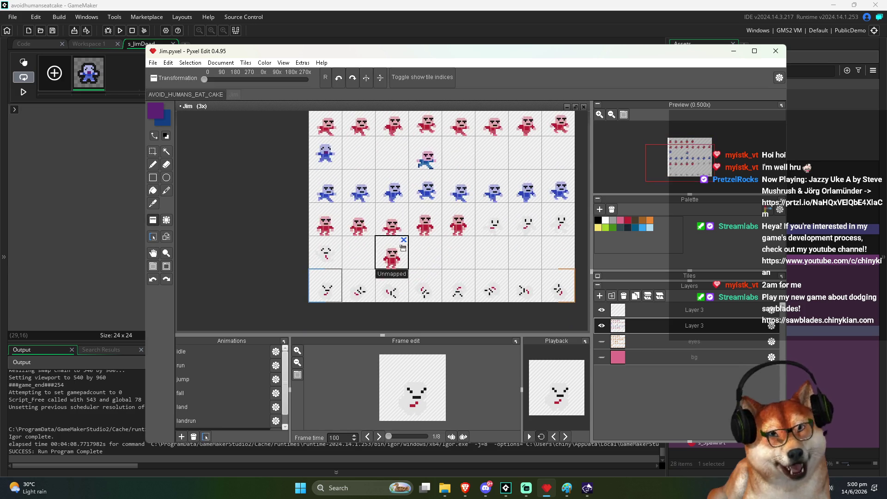
Step: Choose the Replace Color tool to swap the pink skin for lavender
key(f)
scroll(361, 217, up, 4)
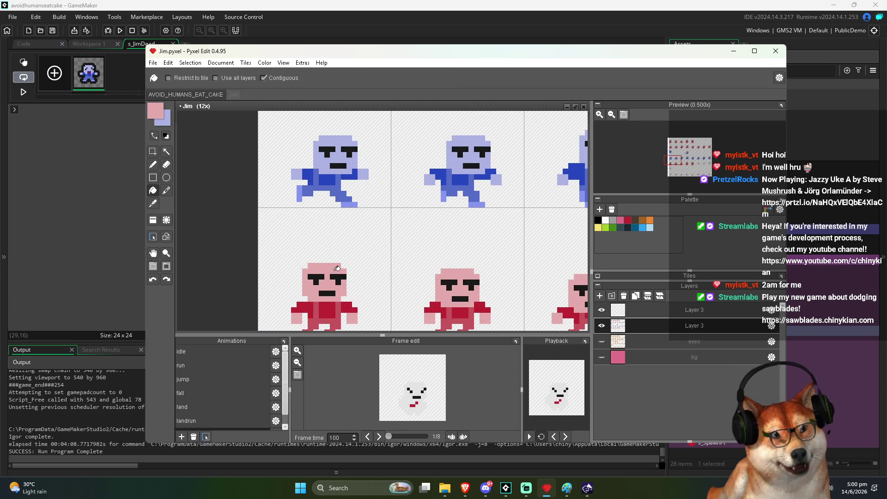
click(166, 191)
scroll(222, 226, down, 4)
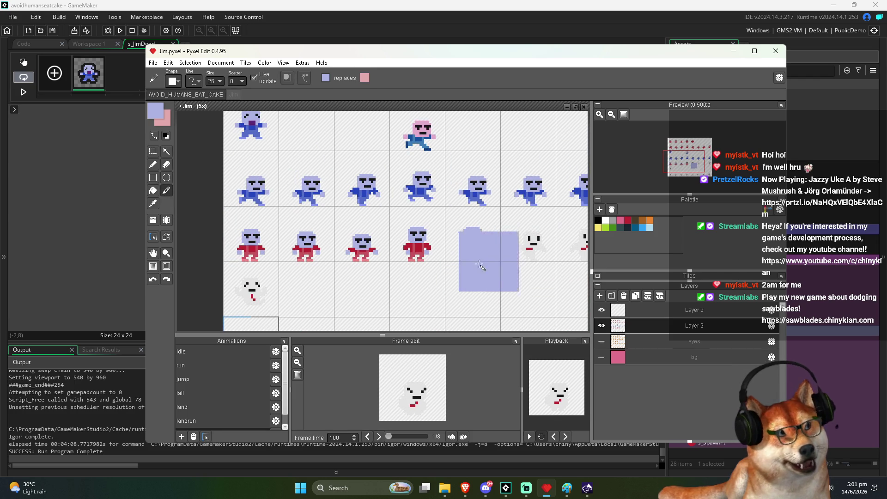
Step: Clear the three leftover ghost tiles from the new row
scroll(267, 265, up, 2)
scroll(264, 277, down, 2)
key(t)
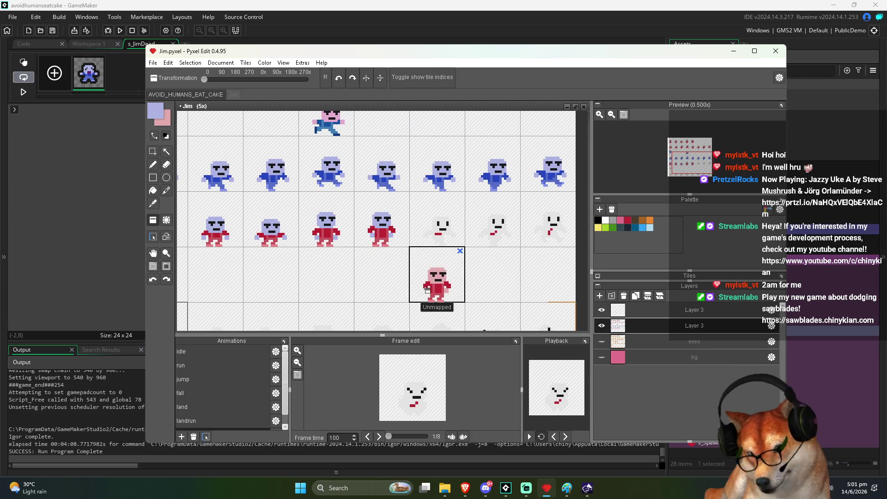
click(439, 231)
click(494, 231)
click(547, 231)
Step: Swap primary and secondary colours and pick Jim's medium blue to replace the red
scroll(332, 265, up, 4)
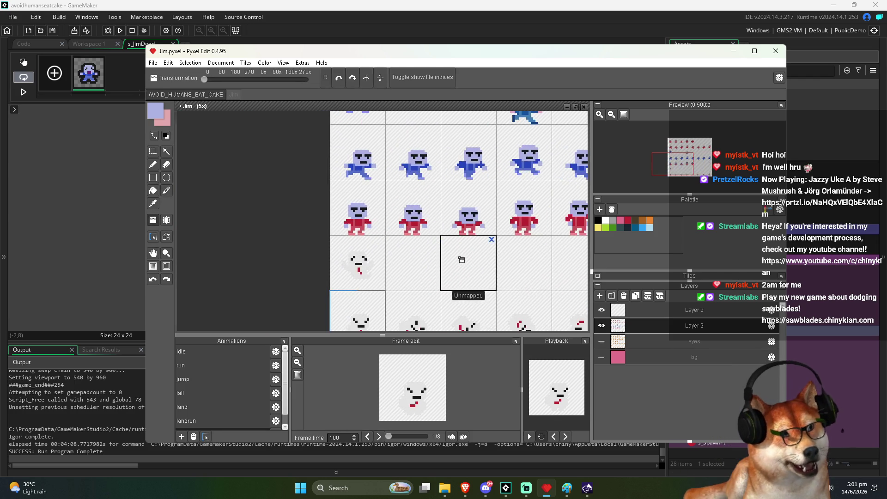
key(f)
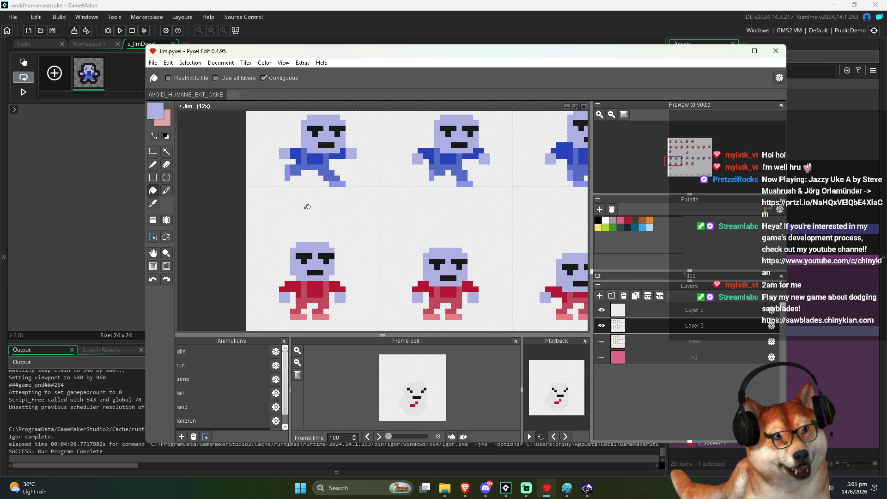
click(165, 137)
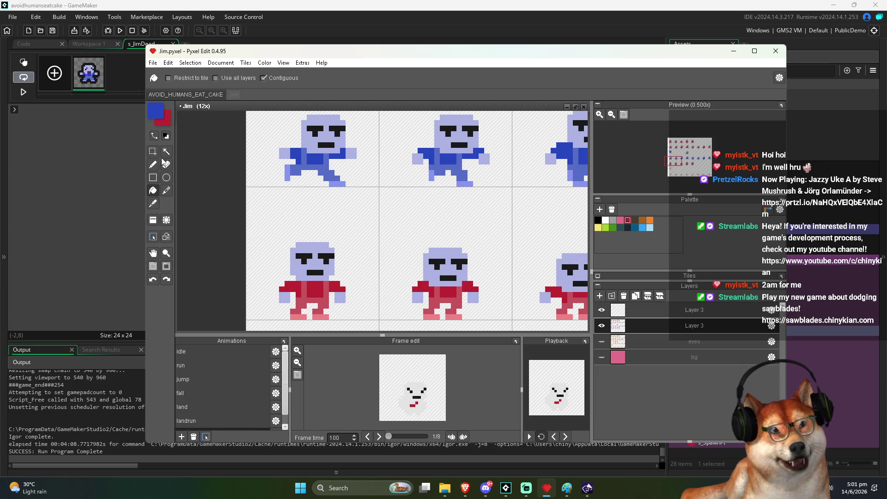
scroll(308, 302, down, 2)
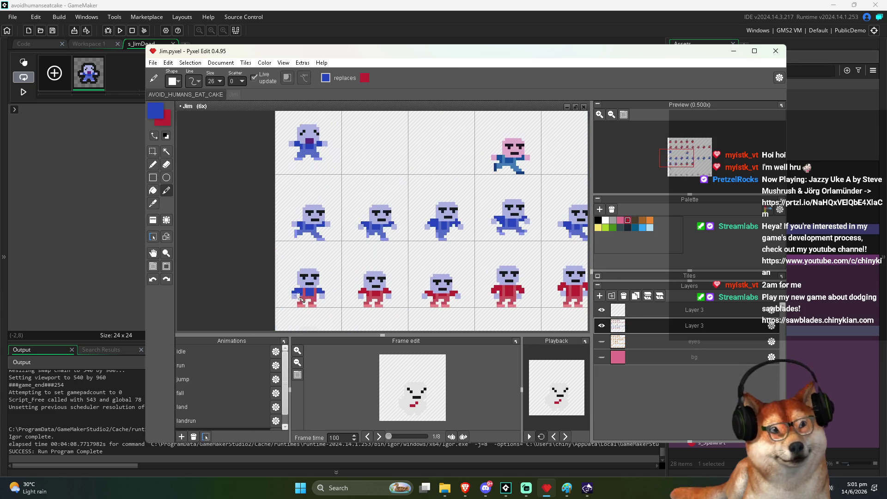
drag(453, 301, 260, 283)
drag(362, 288, 520, 295)
scroll(388, 231, up, 2)
key(f)
alt+click(326, 177)
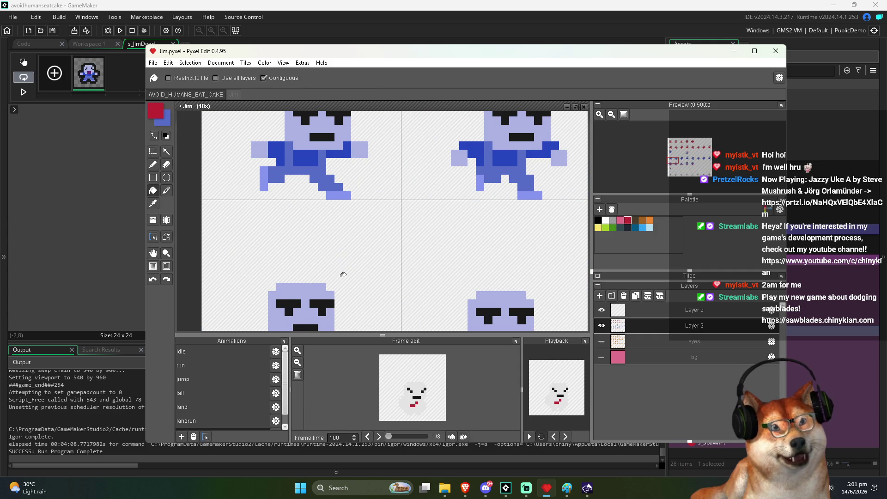
Step: Recolour the red trousers blue and replace the pink with lavender on the copied frames
drag(338, 267, 363, 210)
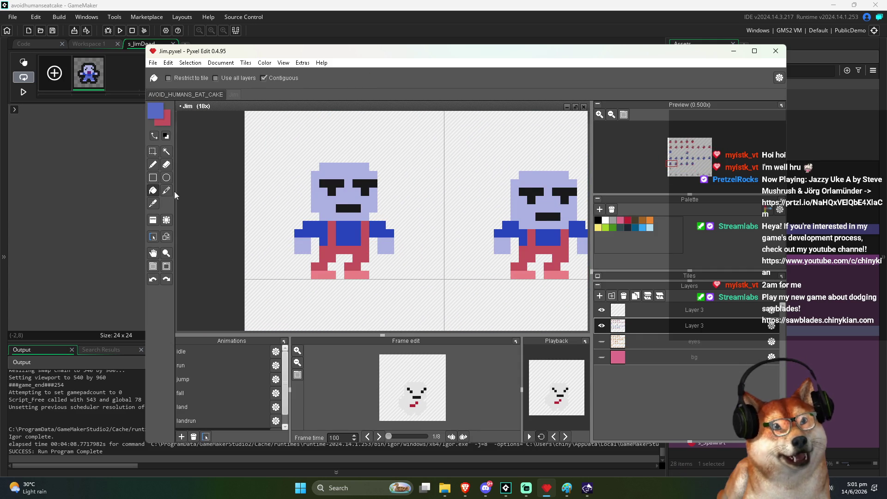
key(space)
scroll(217, 208, down, 3)
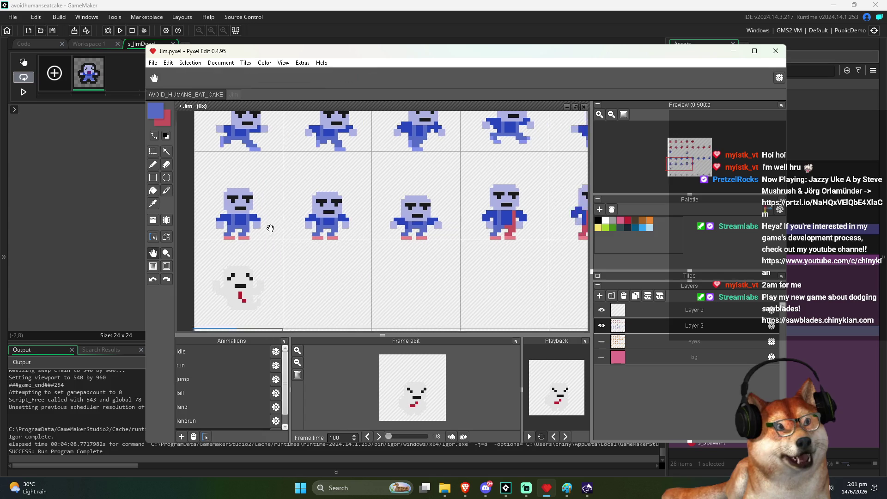
scroll(379, 263, down, 1)
scroll(413, 193, up, 1)
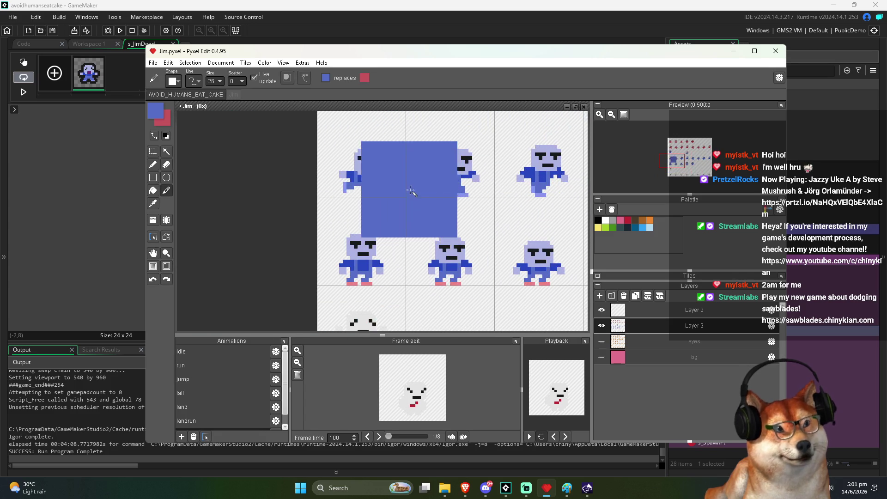
click(153, 165)
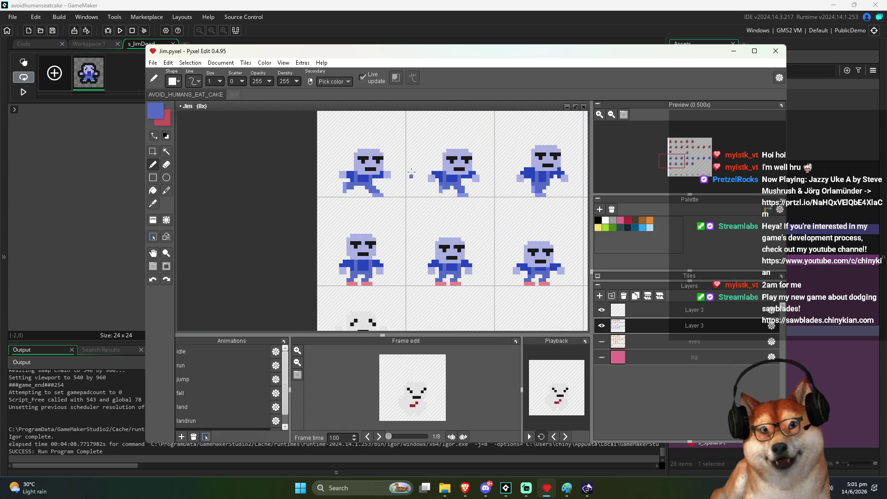
scroll(393, 192, up, 1)
scroll(365, 279, down, 1)
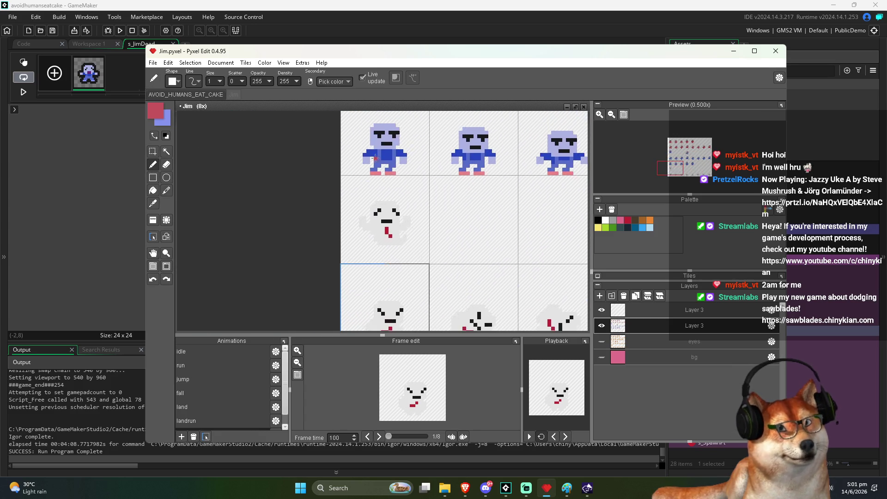
scroll(407, 221, up, 3)
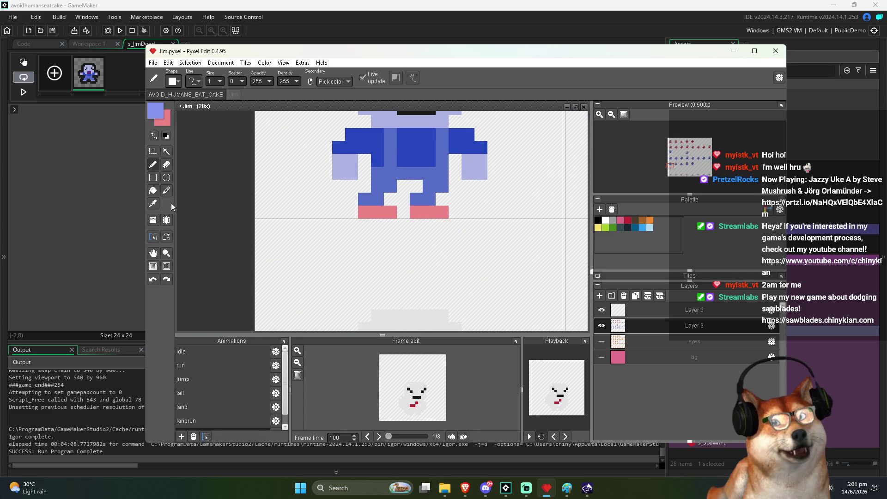
click(166, 190)
scroll(457, 217, down, 5)
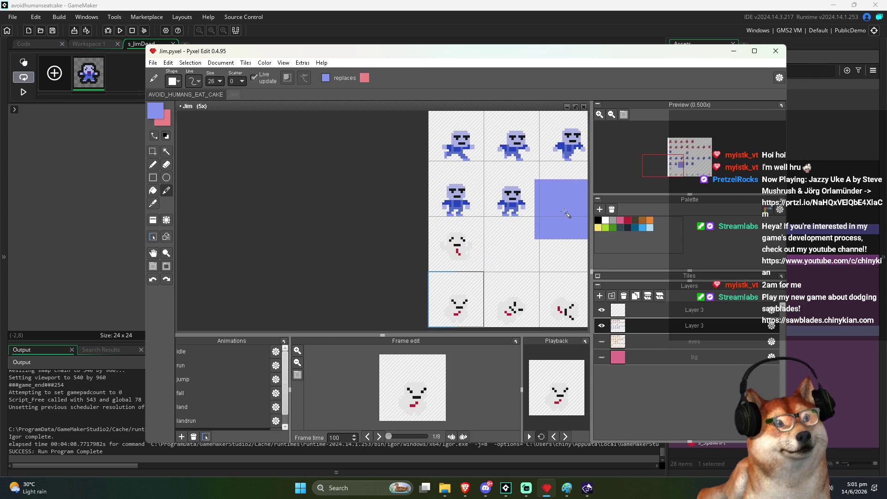
drag(397, 218, 564, 277)
Step: Save Jim.pyxel, re-export it over s_Jim.png, and launch the game in GameMaker
key(ctrl+s)
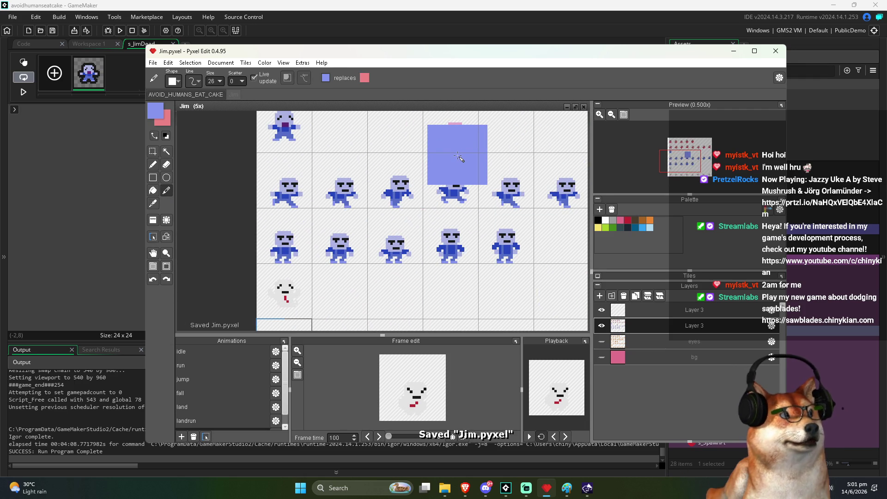
scroll(457, 157, down, 1)
drag(444, 252, 456, 279)
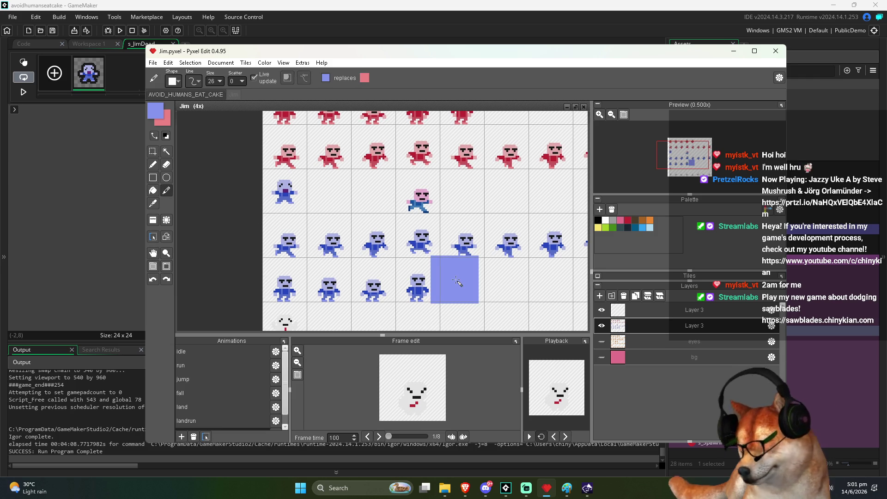
key(ctrl+e)
click(448, 306)
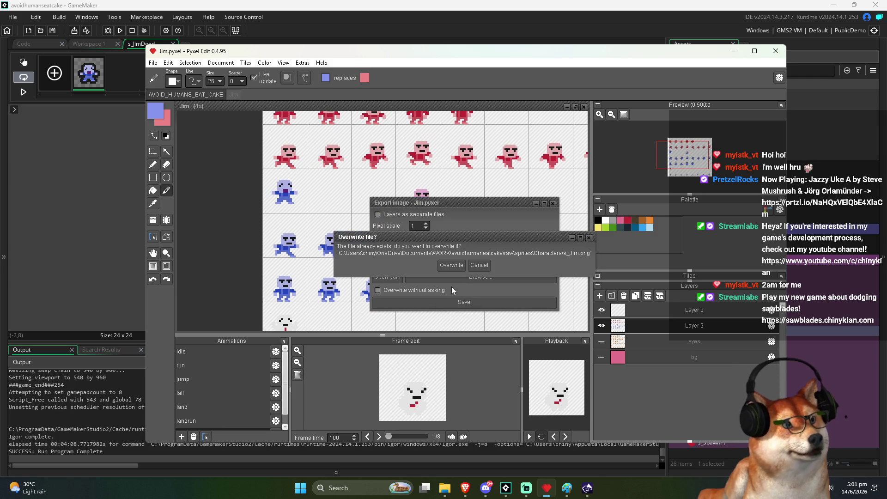
click(448, 266)
key(alt+Tab)
key(F5)
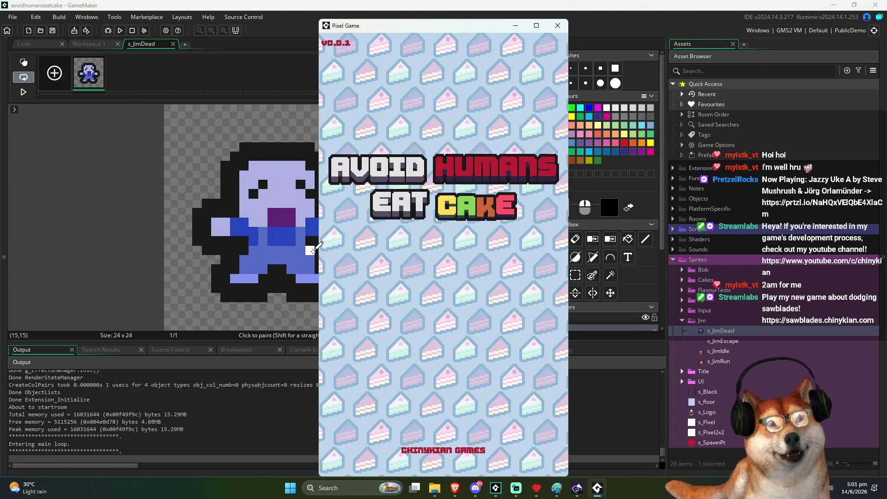
Step: Run 'outline 24 24' in the debug console on s_Jim.png, overwriting it, then quit the game
key(grave)
text(o)
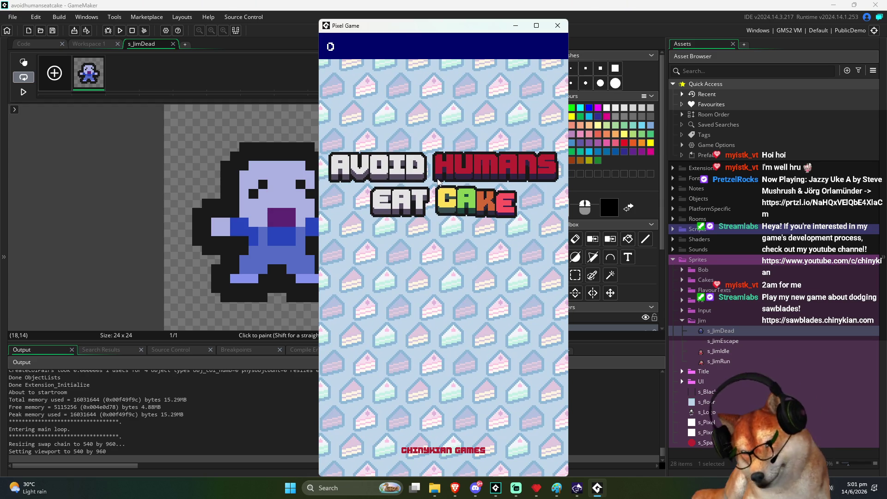
text(utline 24 24)
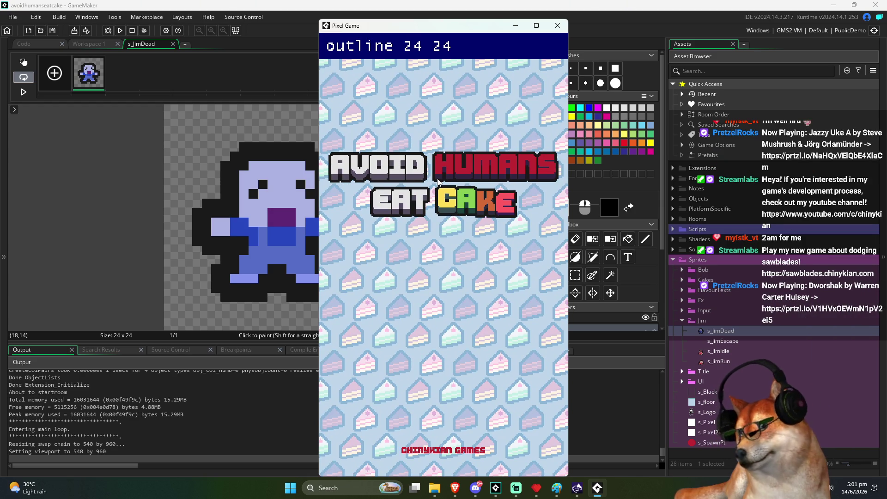
key(Return)
click(374, 151)
key(Return)
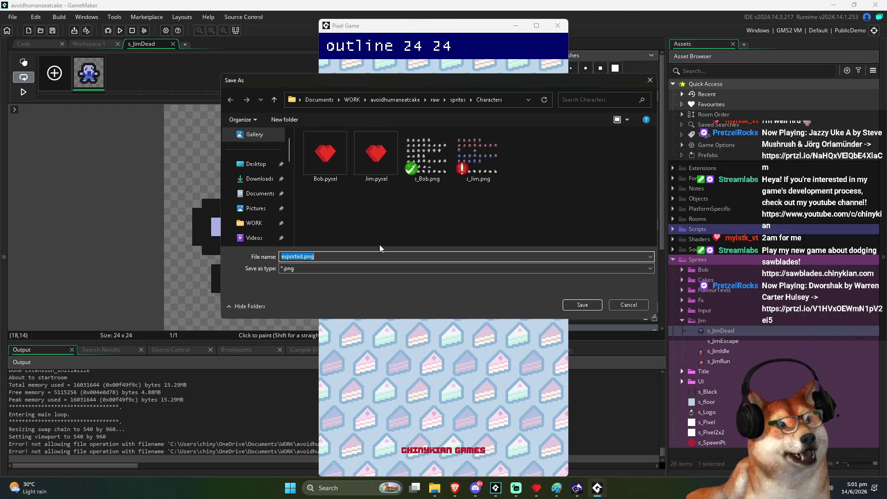
double_click(477, 157)
click(466, 245)
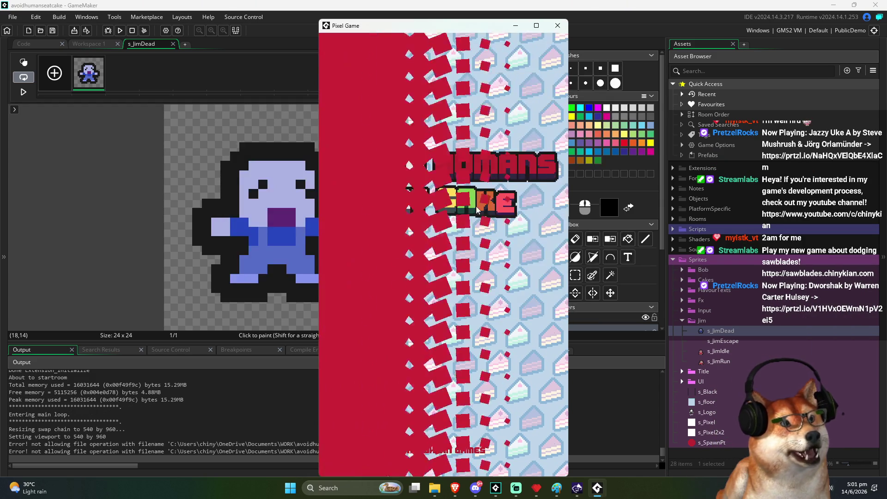
click(557, 25)
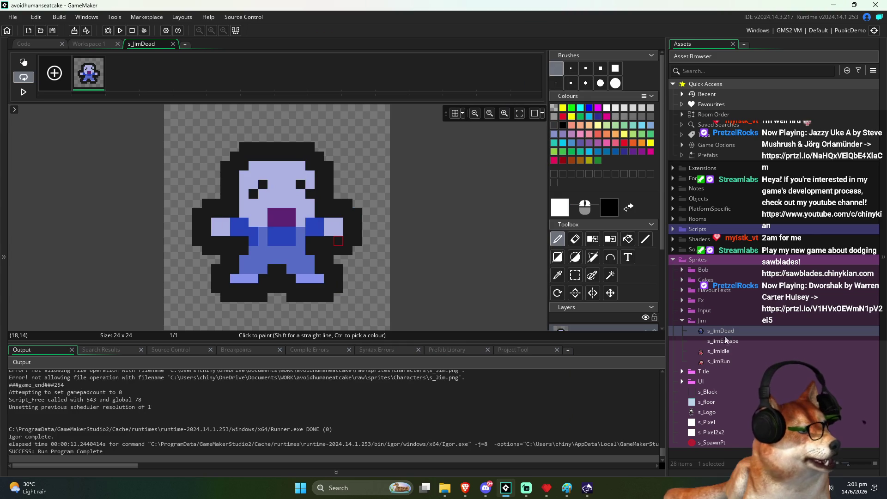
Step: Duplicate the s_JimIdle sprite and start trimming the _1 suffix from the copy's name
right_click(721, 351)
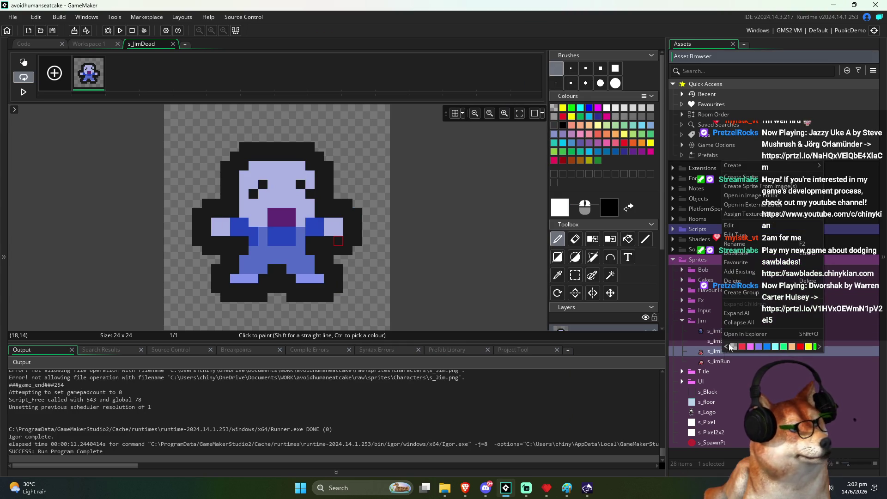
click(734, 253)
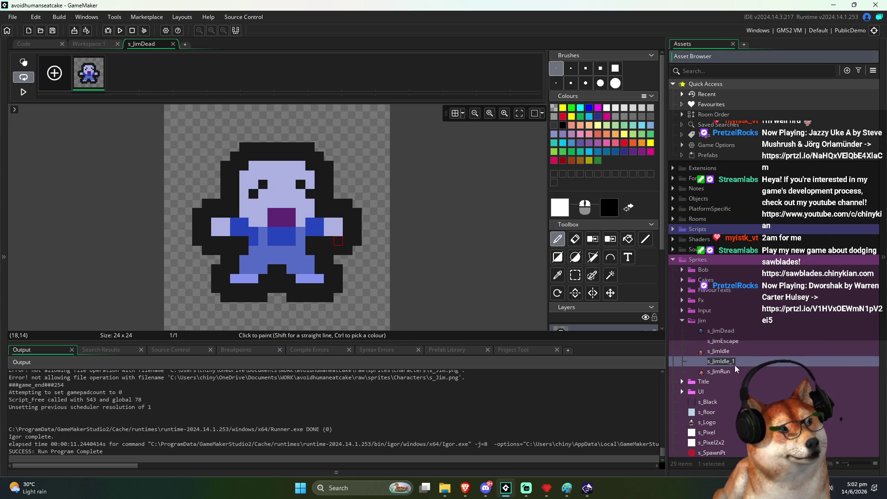
key(BackSpace)
key(BackSpace)
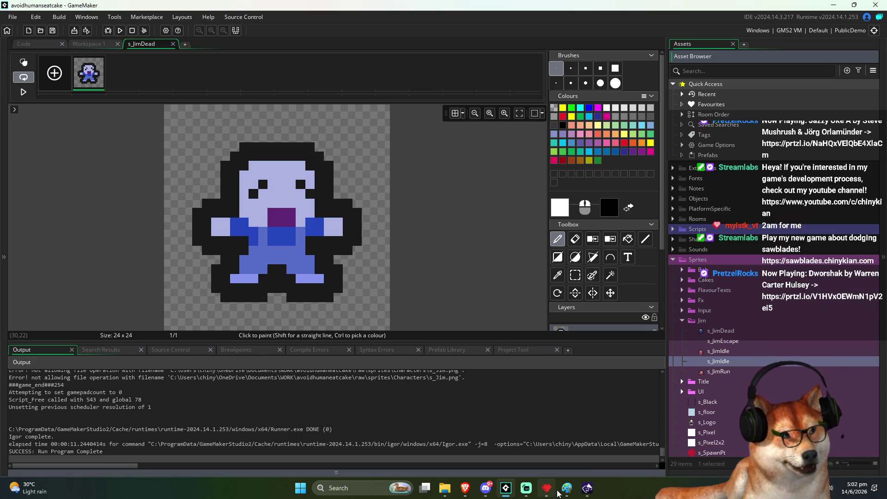
key(alt+Tab)
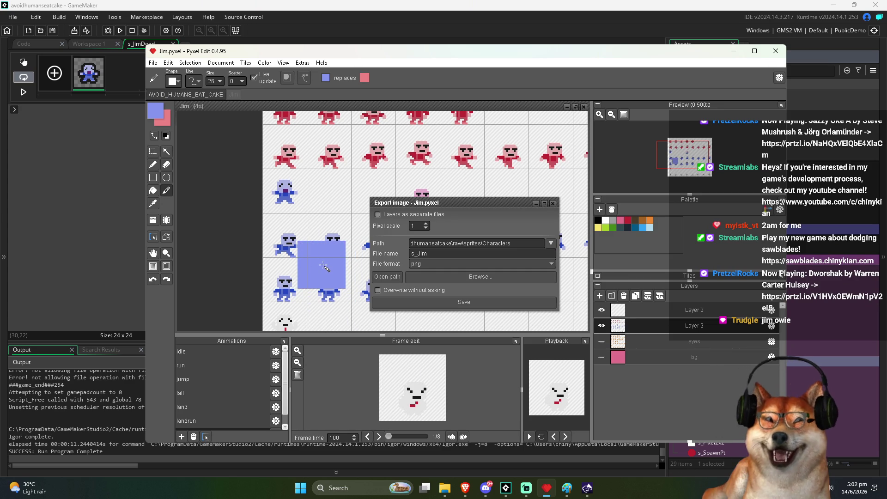
scroll(313, 201, down, 1)
key(alt+Tab)
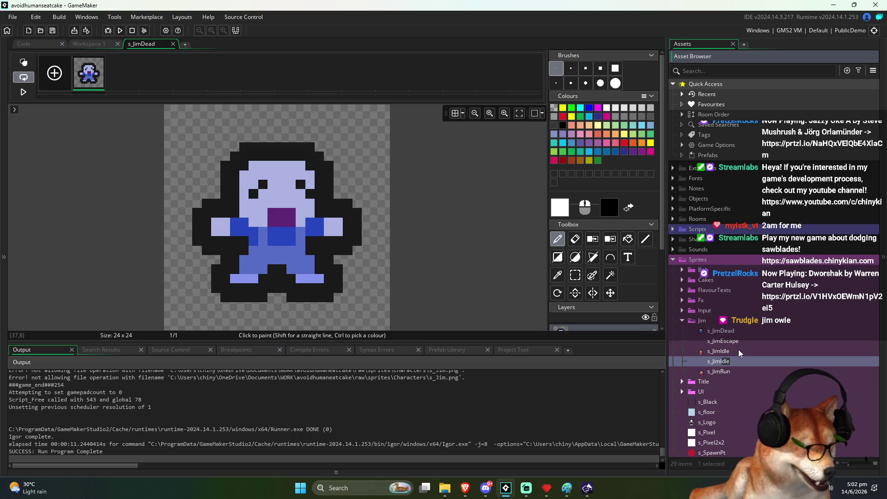
Step: Trim the duplicate's name back to s_Jim and add 'w' to make s_Jimw
key(BackSpace)
key(BackSpace)
key(BackSpace)
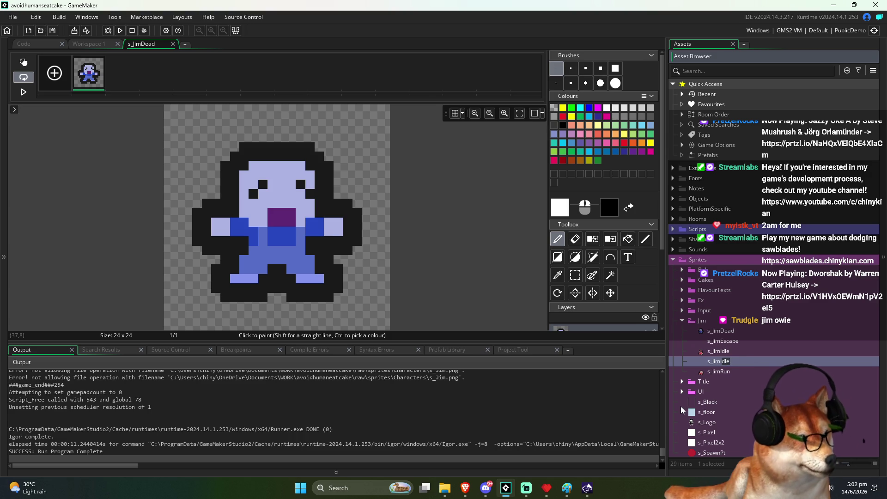
key(BackSpace)
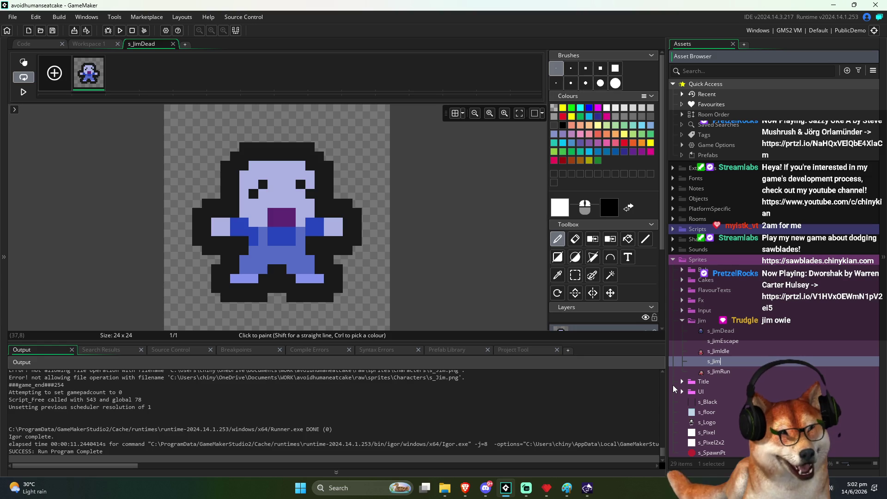
text(w)
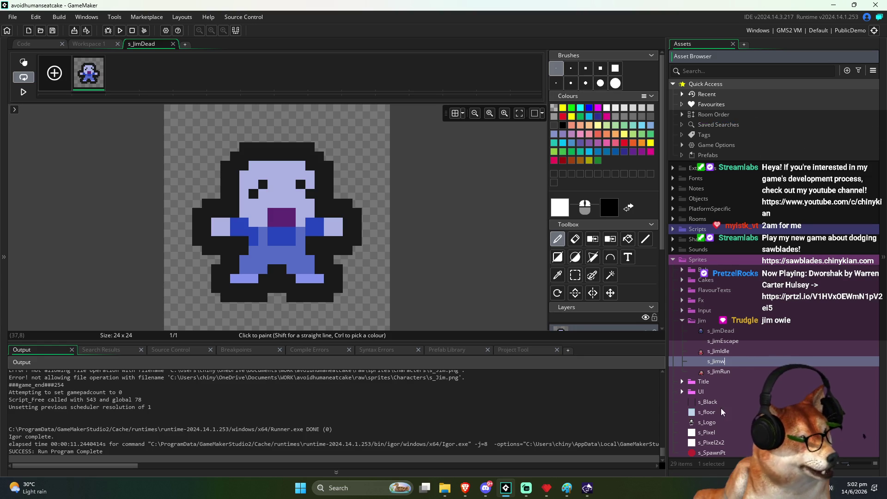
Step: Confirm the s_Jimw name, open its image editor, and import the s_Jim.png sheet
click(738, 351)
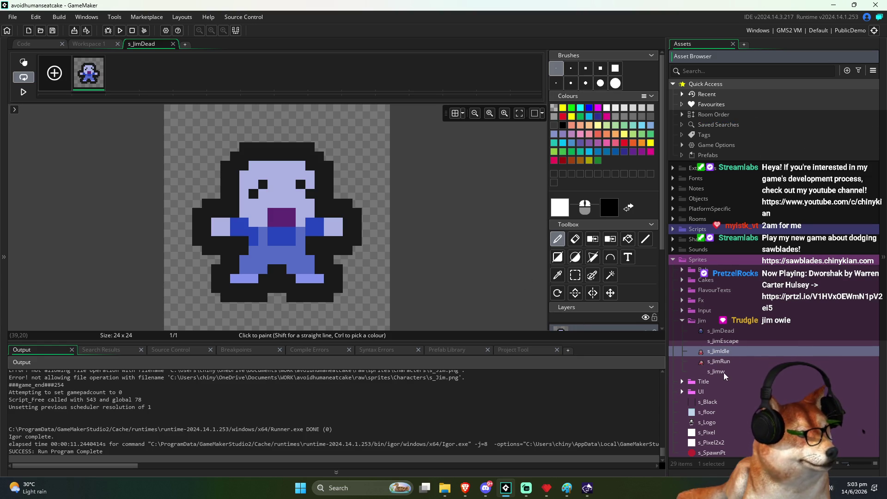
double_click(723, 372)
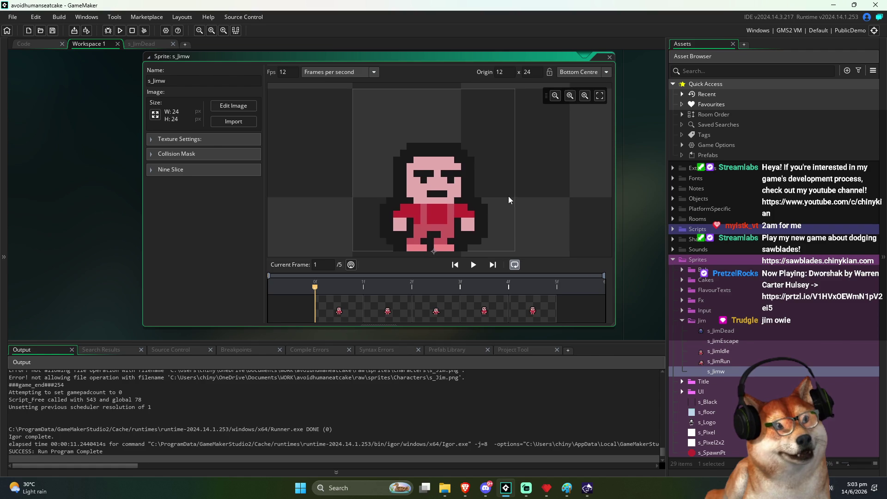
drag(625, 204, 612, 208)
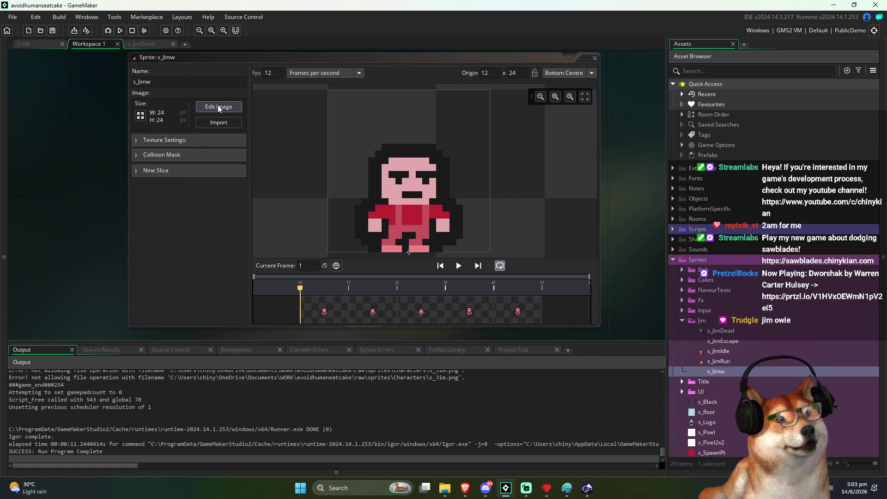
click(219, 107)
key(ctrl+i)
double_click(369, 137)
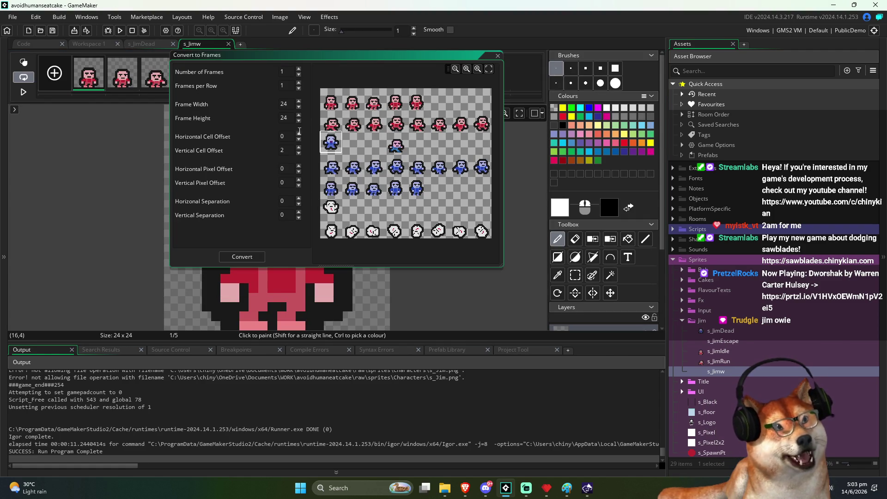
Step: Convert 5 frames, 5 per row, vertical offset 4, replacing the sprite's existing frames
click(249, 70)
text(5)
key(Tab)
text(5)
key(Tab)
key(Tab)
key(Tab)
text(4)
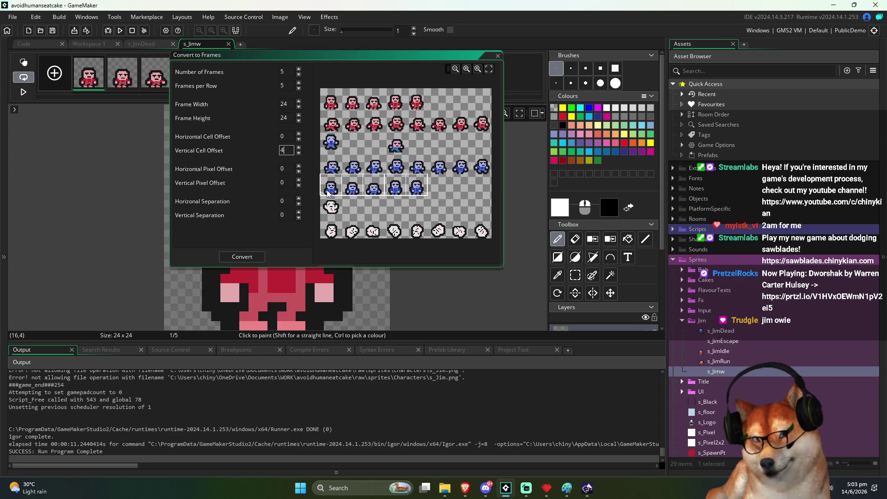
click(242, 257)
click(373, 204)
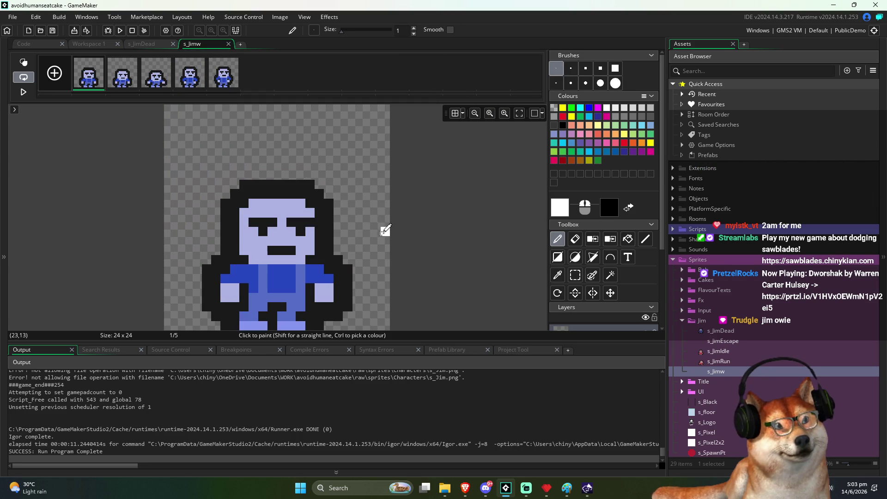
drag(430, 263, 432, 240)
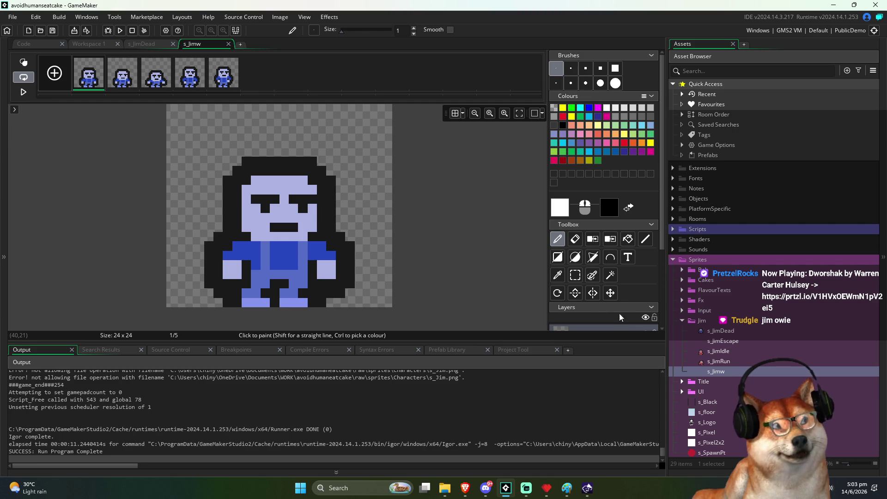
Step: Rename s_Jimw to s_JimScared in the Asset Browser
click(722, 370)
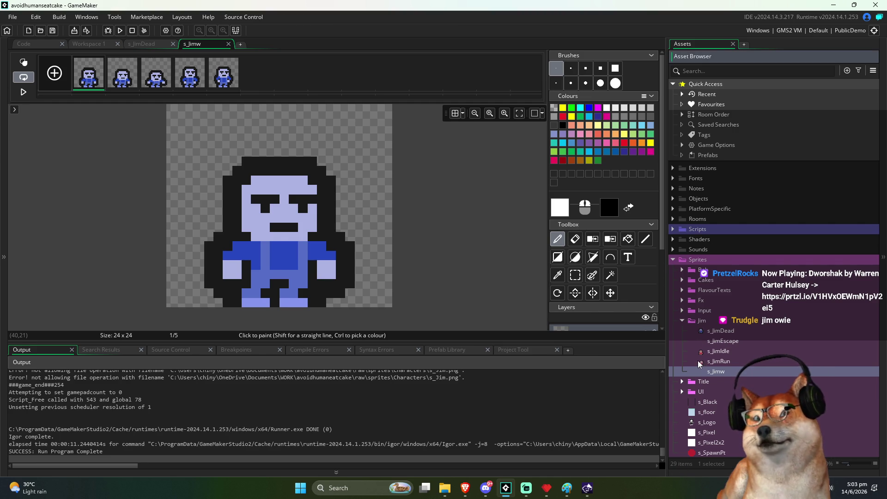
click(722, 372)
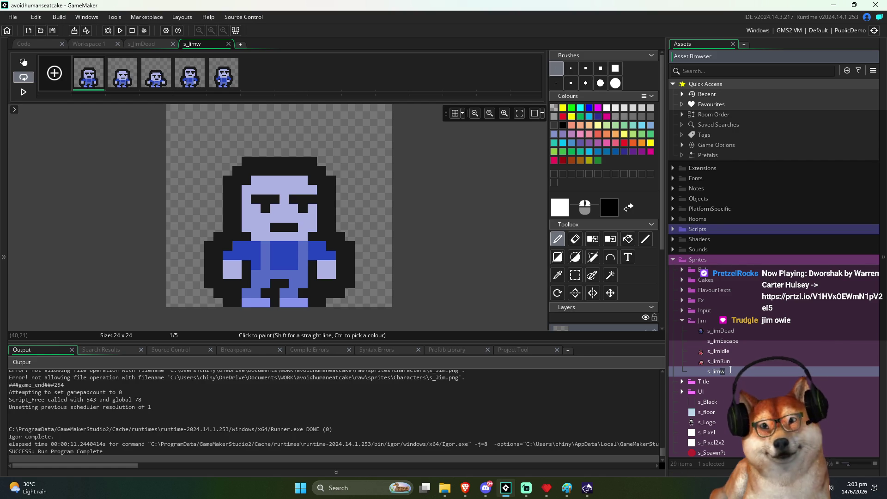
key(BackSpace)
text(Scalred)
key(Return)
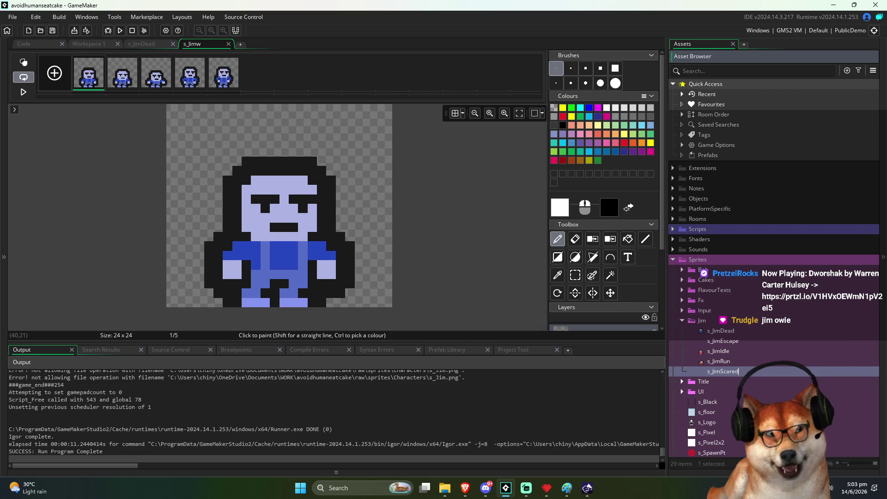
Step: Open the s_JimScared sprite settings, then switch over to Pyxel Edit
click(313, 264)
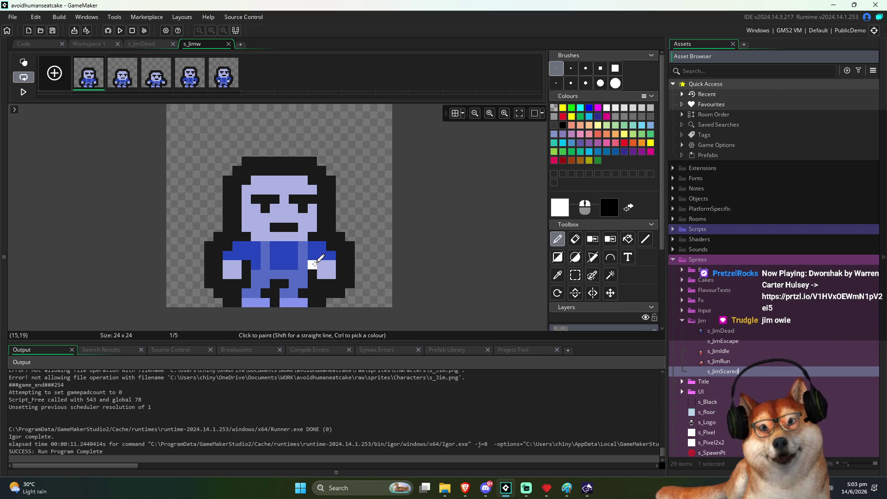
click(741, 363)
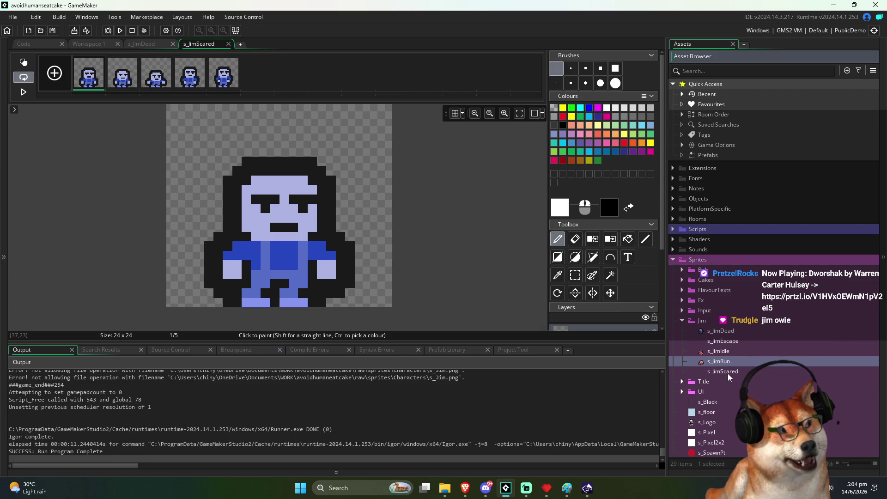
click(727, 373)
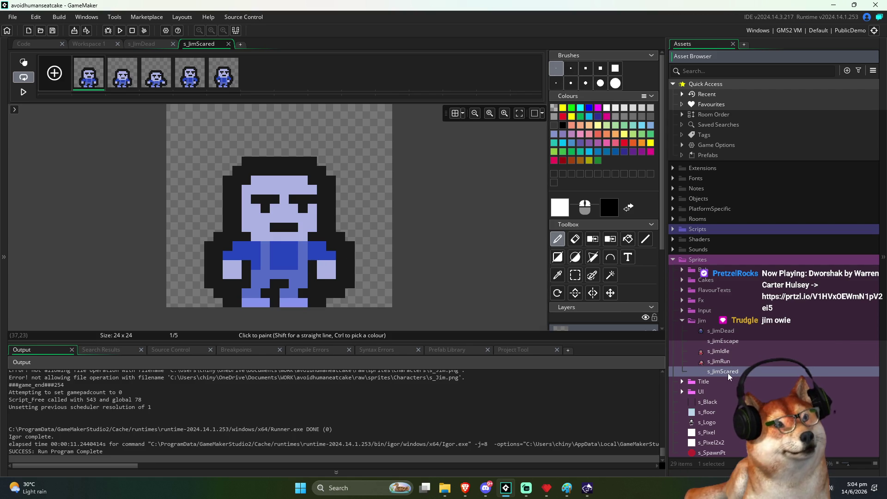
double_click(728, 373)
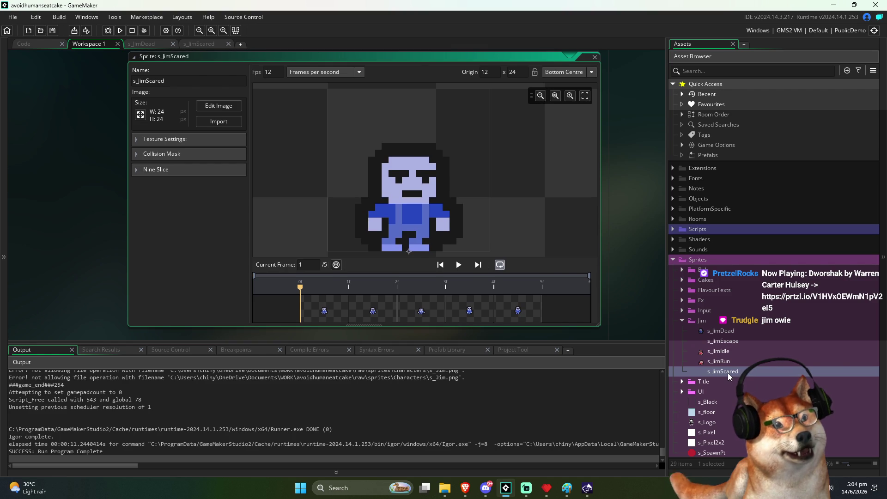
key(alt+Tab)
Step: Select the red characters' faces and move the mouth area into a new position
scroll(250, 208, up, 5)
drag(210, 185, 283, 224)
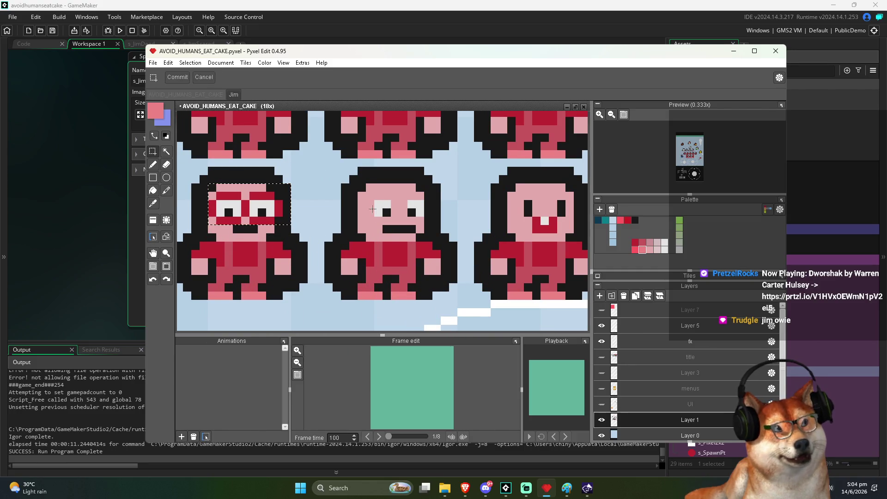
drag(366, 191, 433, 242)
scroll(483, 210, down, 3)
scroll(333, 241, up, 5)
drag(303, 219, 354, 264)
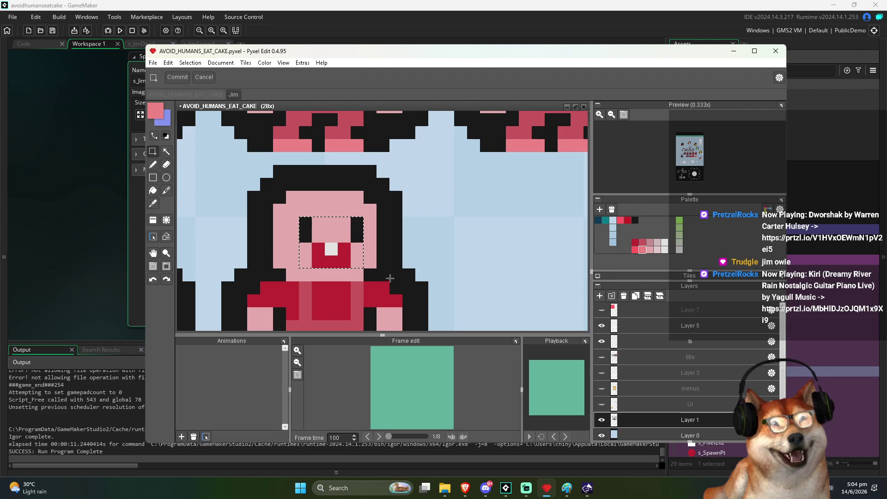
scroll(390, 267, down, 2)
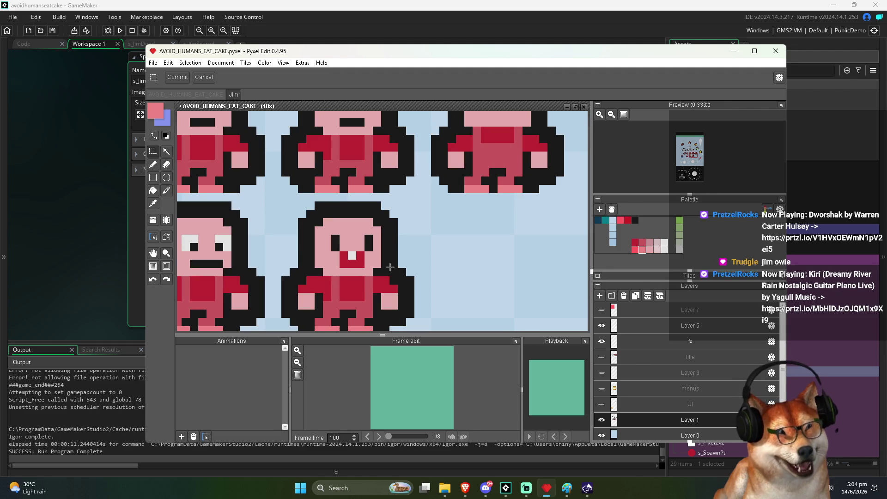
scroll(389, 267, down, 5)
scroll(455, 259, left, 3)
scroll(384, 161, up, 2)
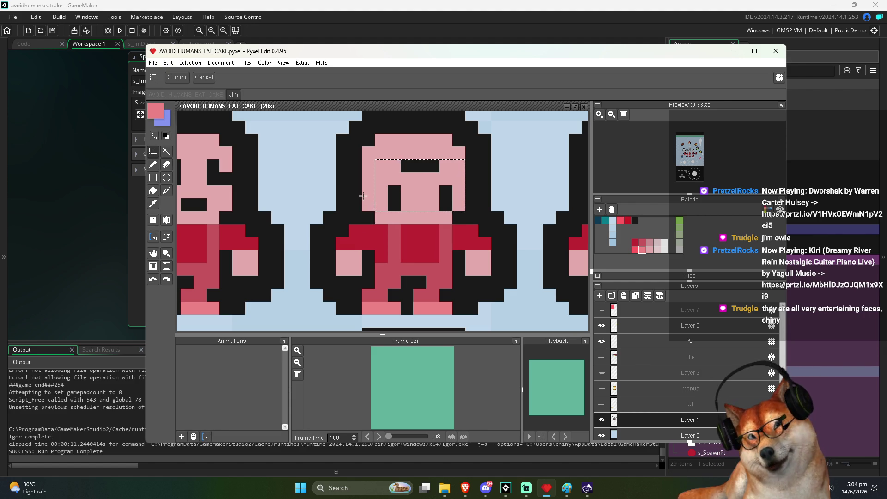
Step: Select another character's face area, then return to GameMaker
drag(382, 153, 452, 209)
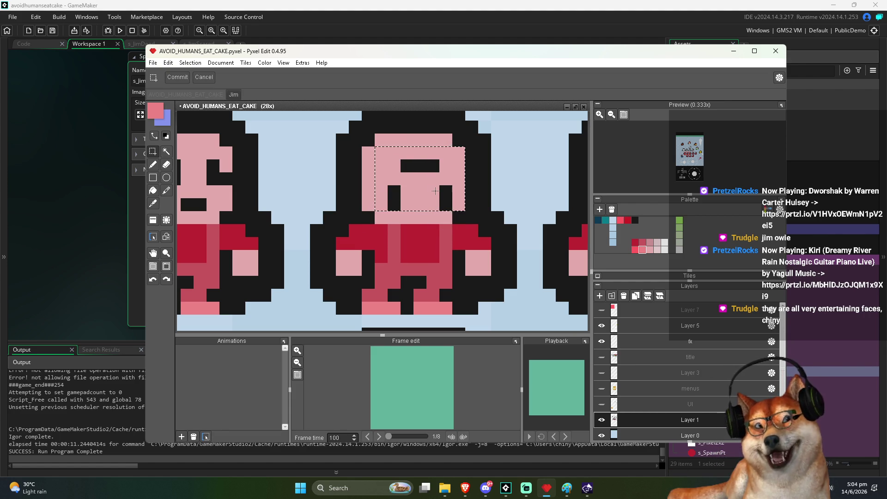
mouse_move(378, 153)
mouse_down()
mouse_move(439, 228)
mouse_move(446, 218)
mouse_up()
drag(332, 225, 439, 244)
scroll(425, 236, down, 5)
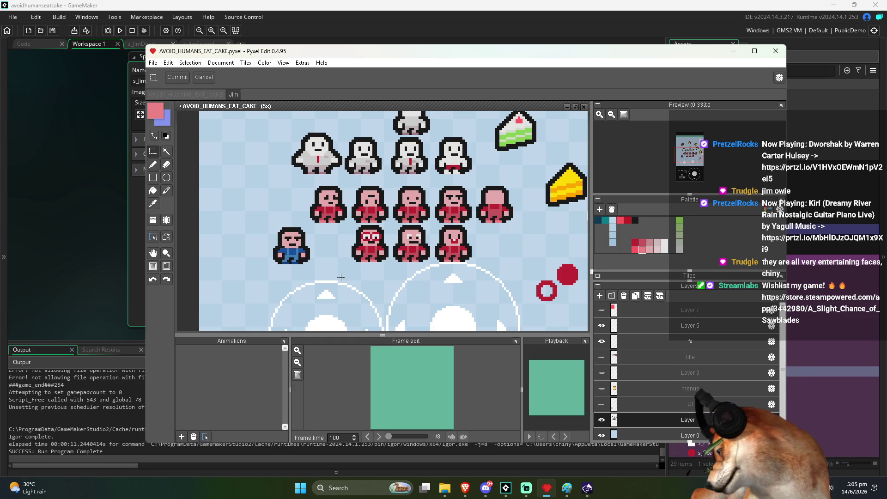
drag(369, 229, 357, 221)
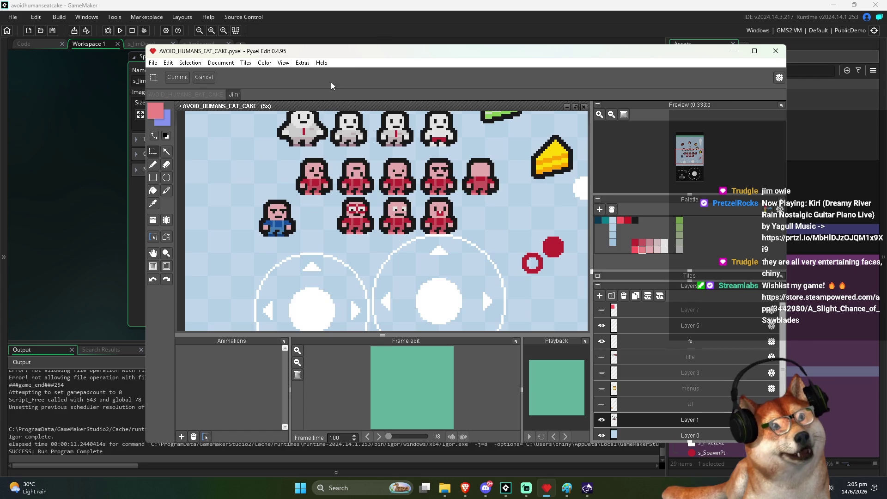
click(400, 4)
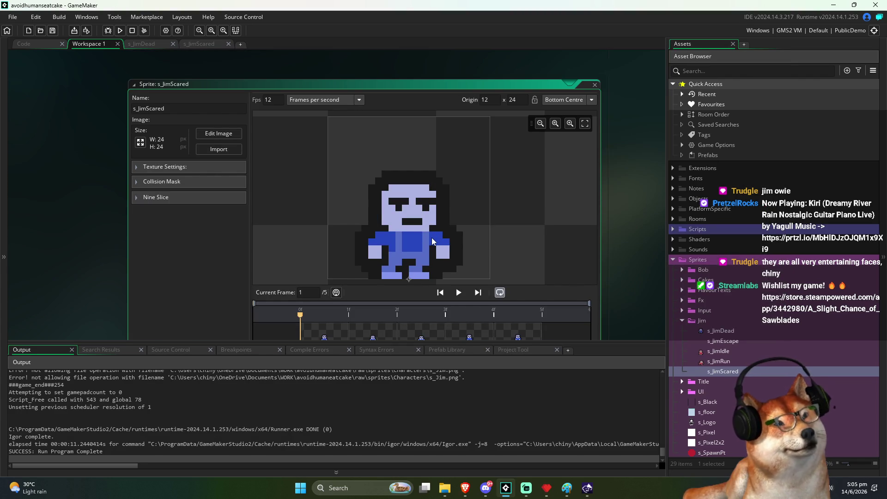
Step: Switch to the Code workspace and open the EnemyEntity script
click(139, 108)
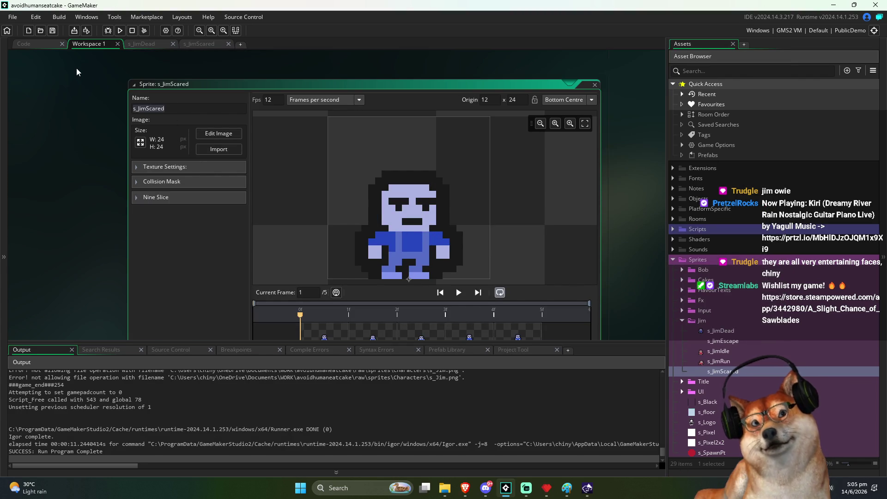
key(ctrl+Tab)
key(ctrl+Tab)
key(ctrl+Tab)
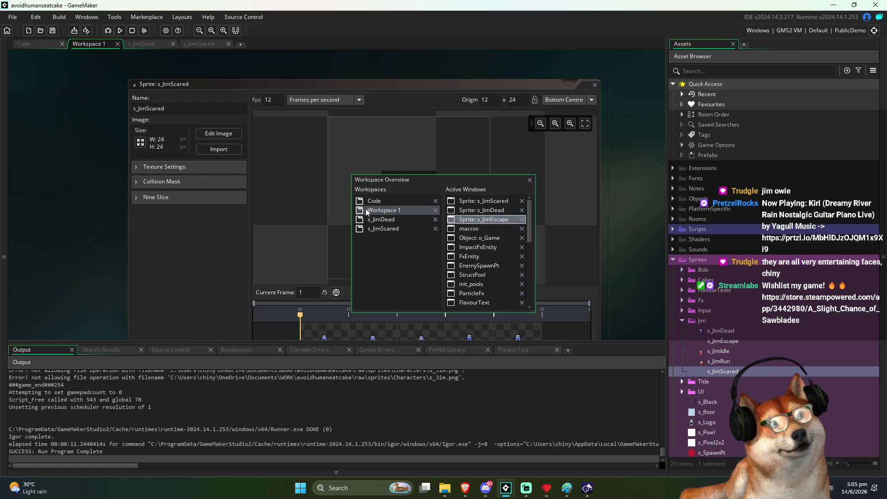
key(ctrl+Tab)
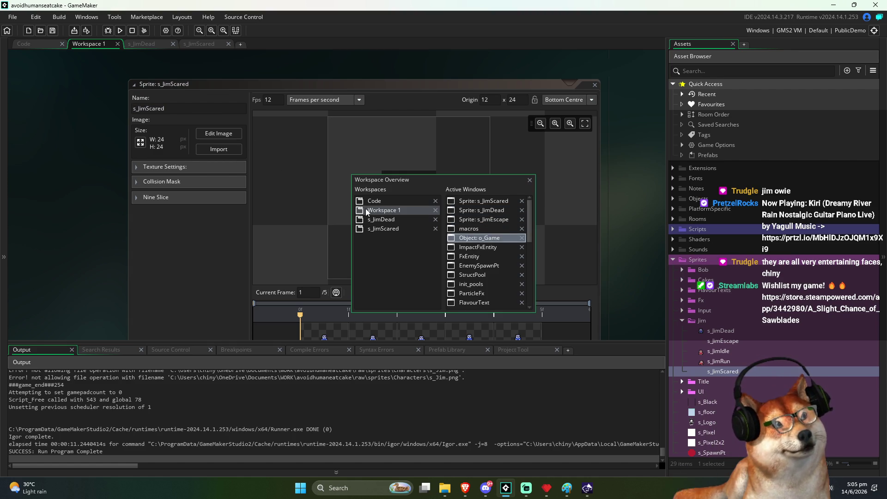
click(56, 45)
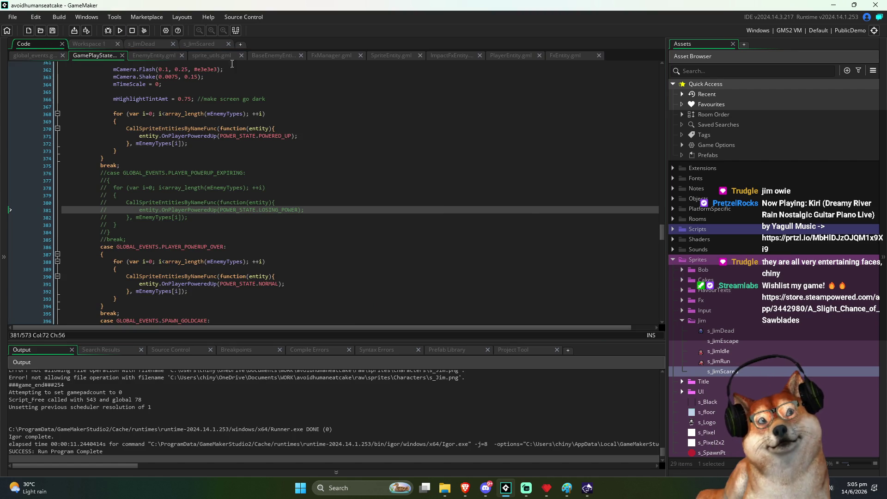
click(153, 54)
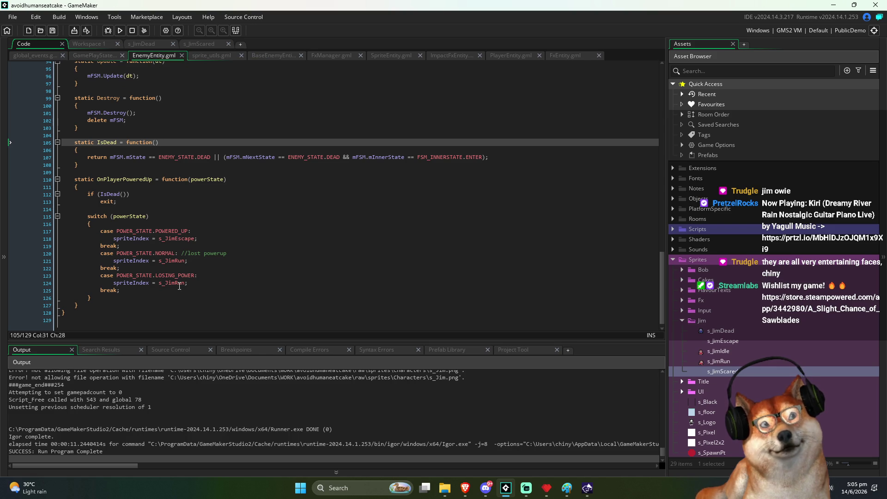
Step: Try replacing s_JimRun with s_JimScared on line 121, then undo it
double_click(172, 261)
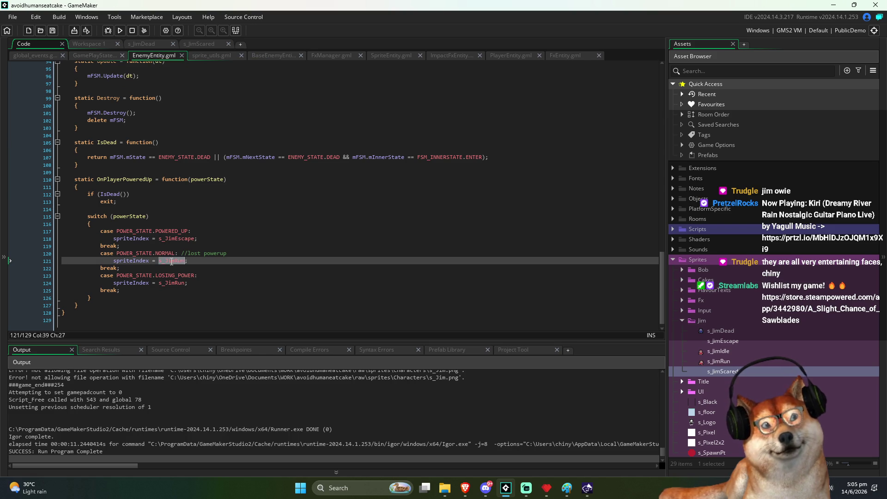
text(s_JimScared)
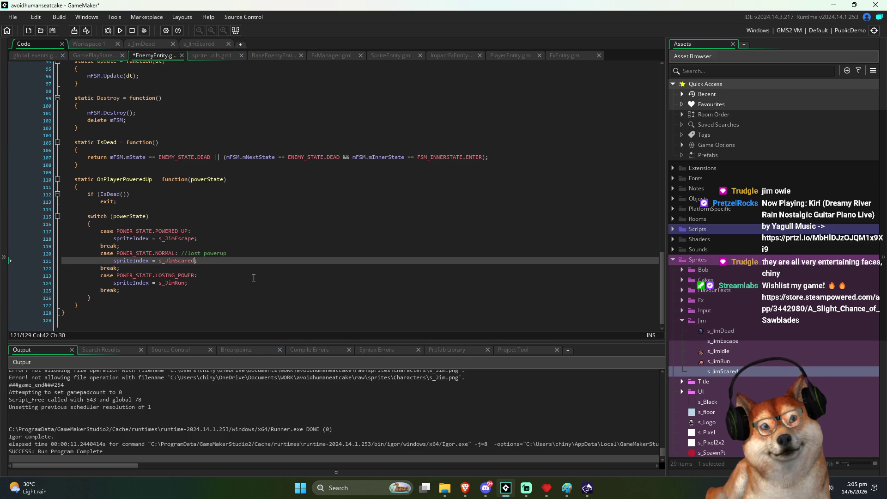
key(ctrl+z)
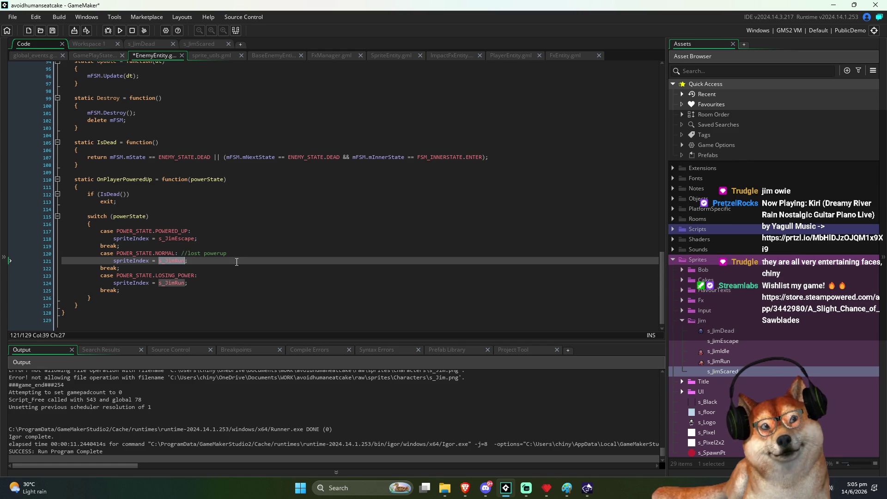
click(234, 240)
click(245, 272)
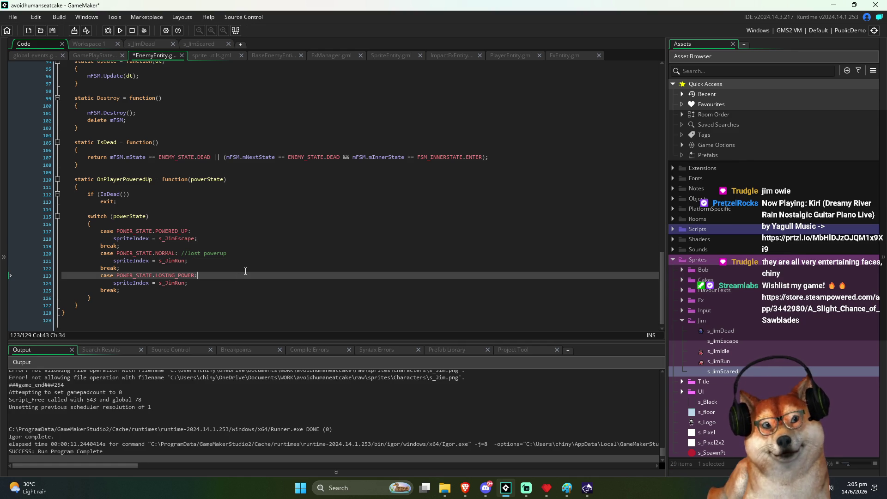
Step: Under case POWERED_UP, add the condition if (spriteIndex == s_JimRun)
key(Up)
key(Up)
key(Up)
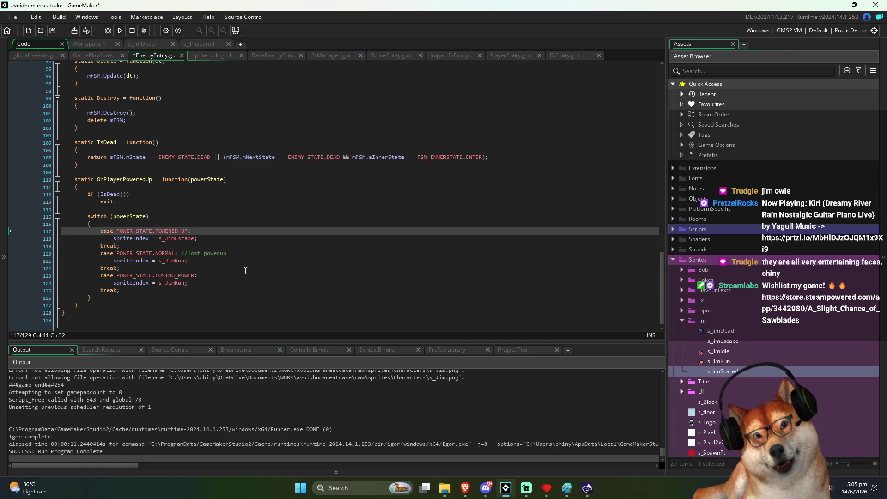
key(Return)
text(if ())
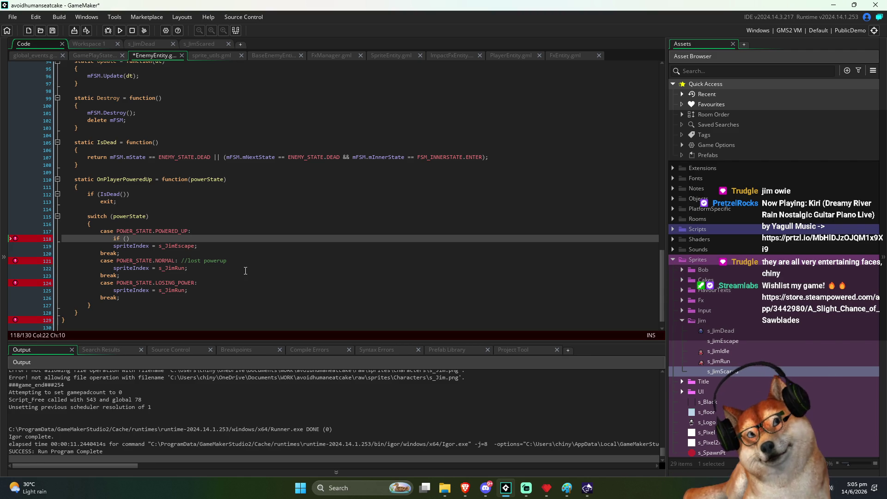
key(Left)
text(sprite)
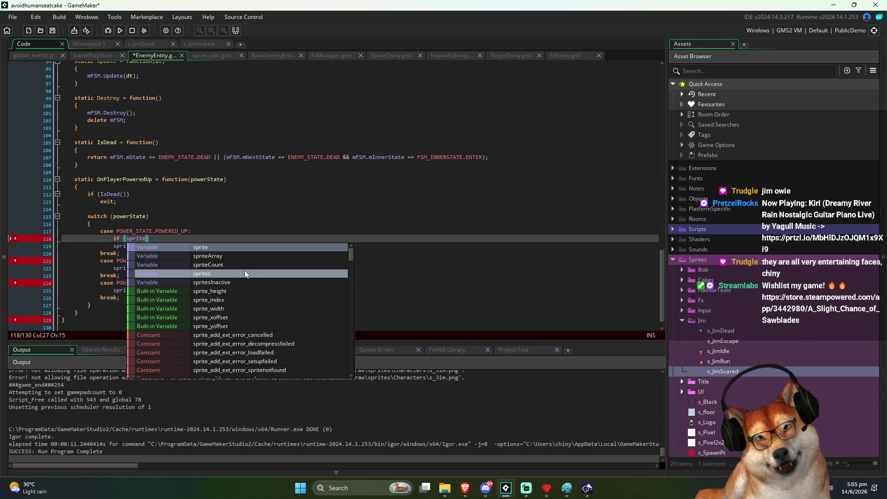
text(_index)
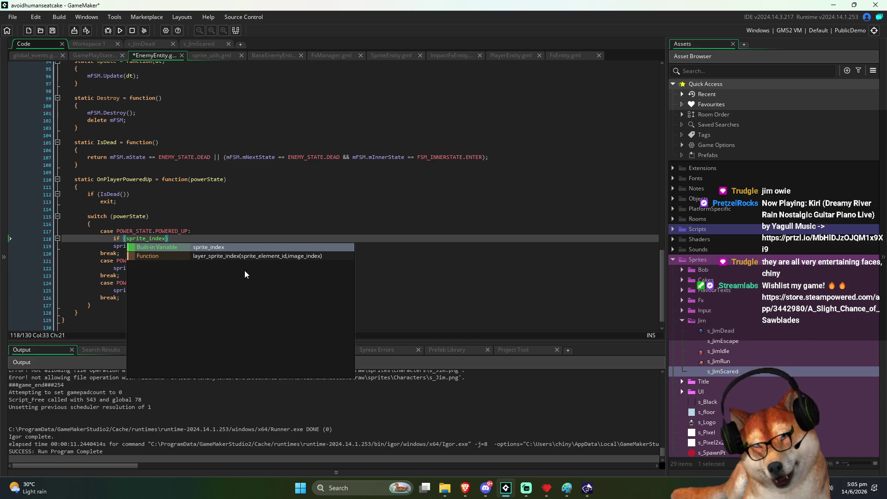
text( ==)
key(Left)
key(Left)
key(Left)
key(shift+Left)
key(shift+Left)
key(shift+Left)
text(Index)
key(Right)
key(Right)
key(Right)
key(ctrl+s)
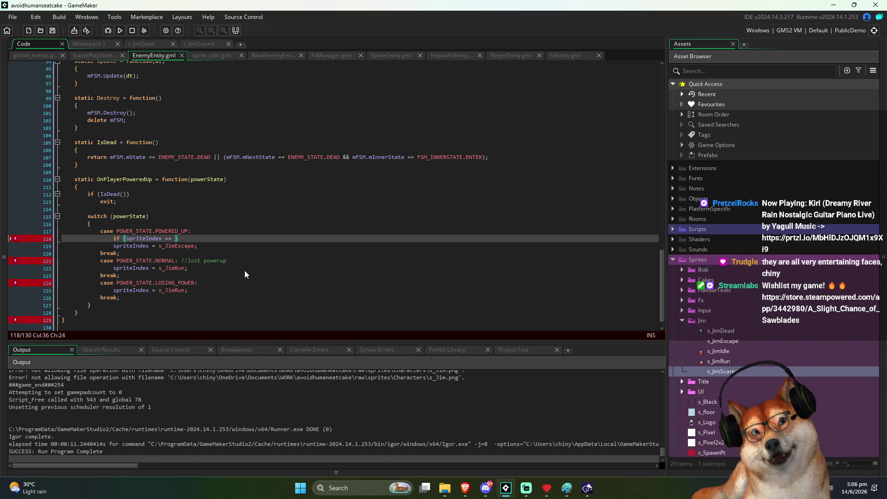
text(s_jim)
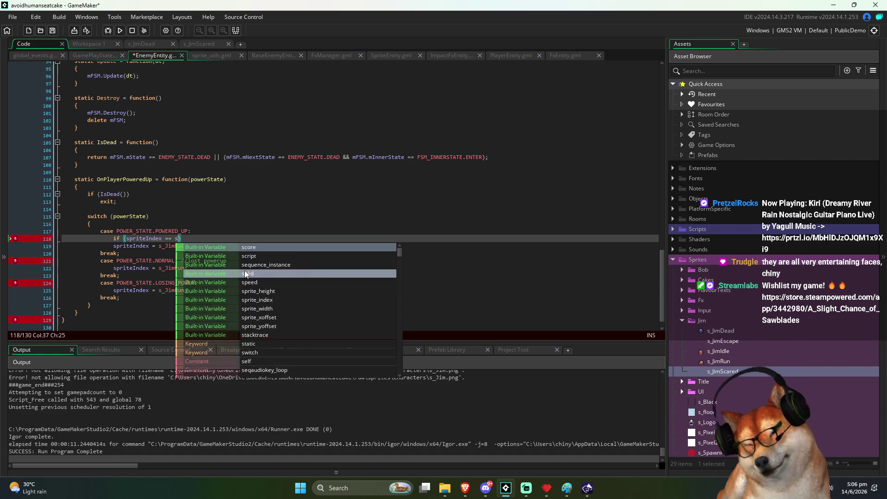
click(245, 272)
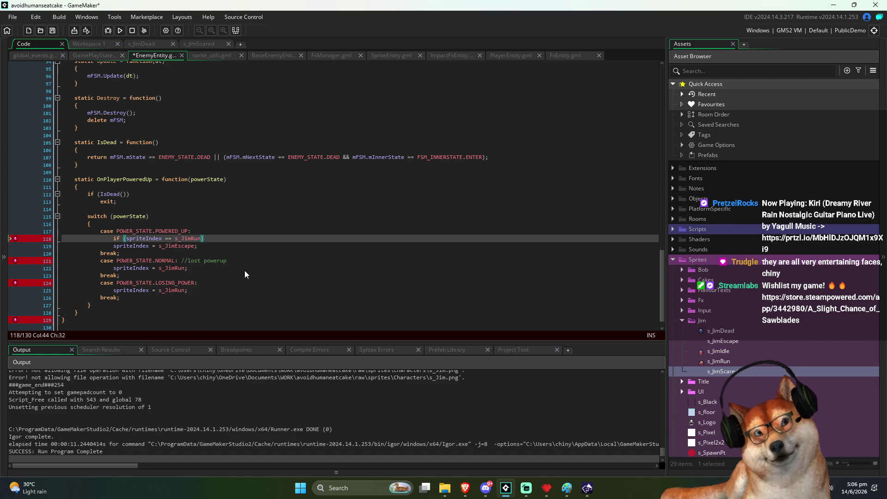
Step: Indent the s_JimEscape assignment under the if, and add an else branch repeating the condition
key(Down)
key(Home)
key(Tab)
key(End)
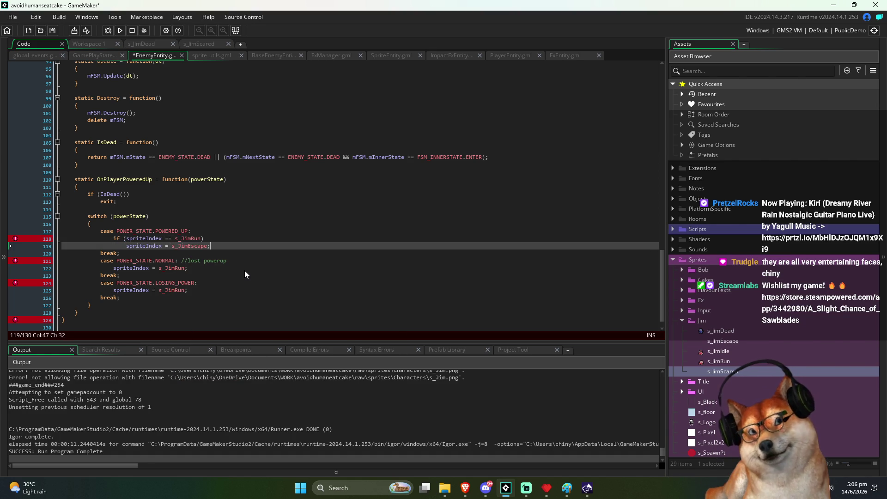
key(Return)
text(else)
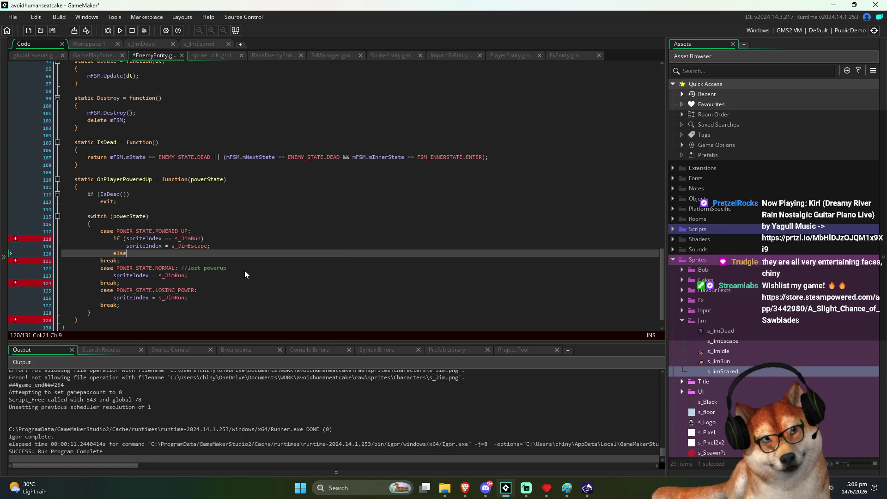
key(Up)
key(Up)
key(Left)
key(Left)
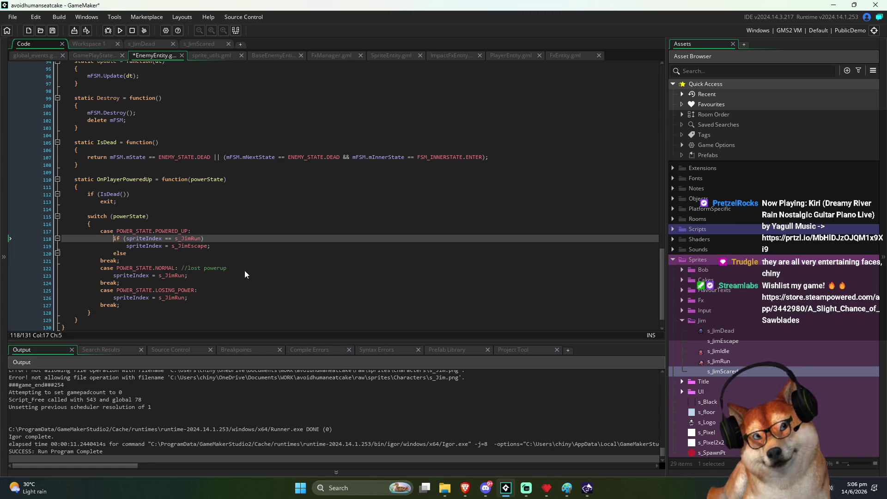
key(shift+End)
key(ctrl+c)
key(Down)
key(Down)
key(End)
key(ctrl+v)
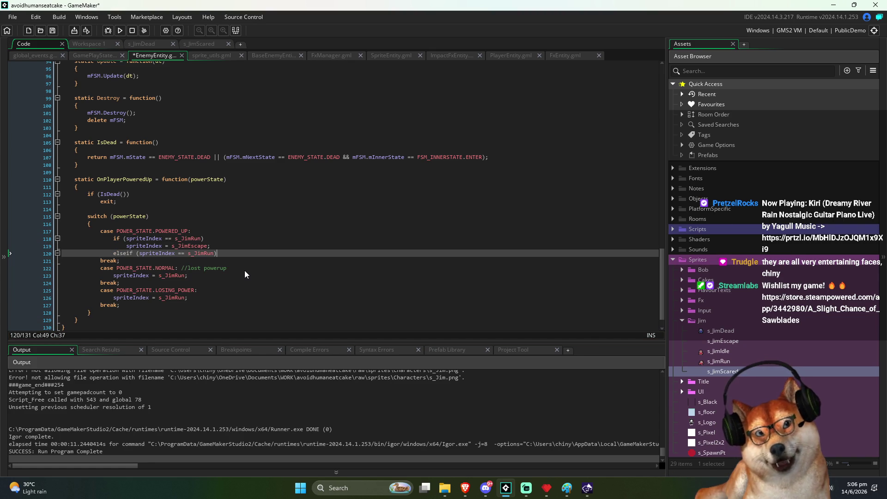
Step: Make the else if test s_JimIdle and copy the sprite assignment beneath it
key(ctrl+s)
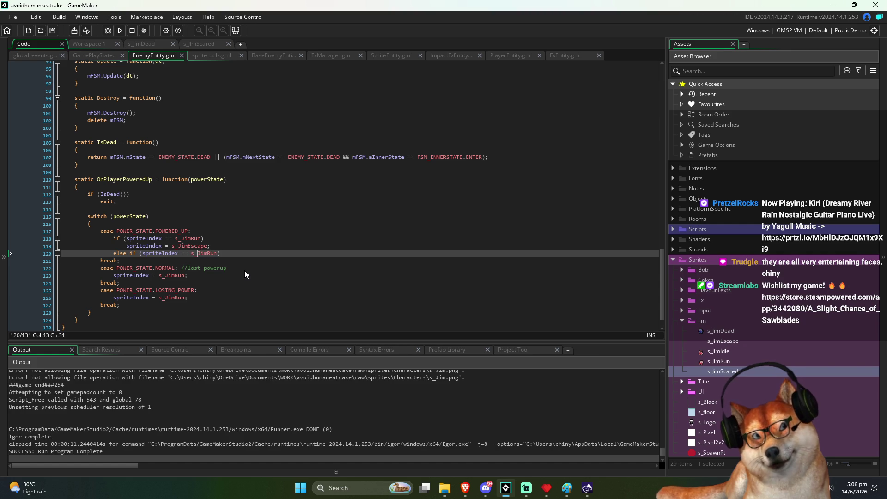
key(ctrl+shift+Right)
text(JimIDle)
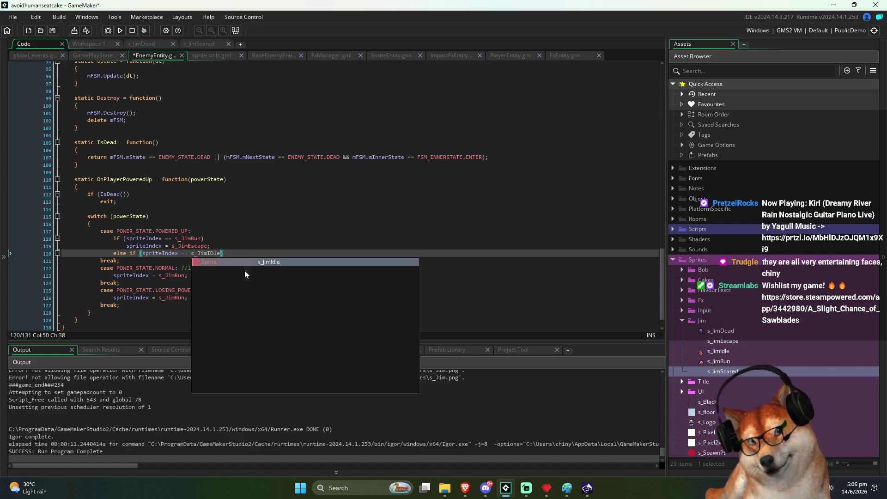
key(Return)
key(End)
key(Return)
key(Up)
key(Up)
key(Home)
key(shift+End)
key(ctrl+c)
key(Down)
key(Down)
key(ctrl+v)
key(ctrl+s)
Step: Change the copied sprite to s_JimScared and preview that sprite's animation
key(shift+Left)
key(shift+Left)
key(shift+Left)
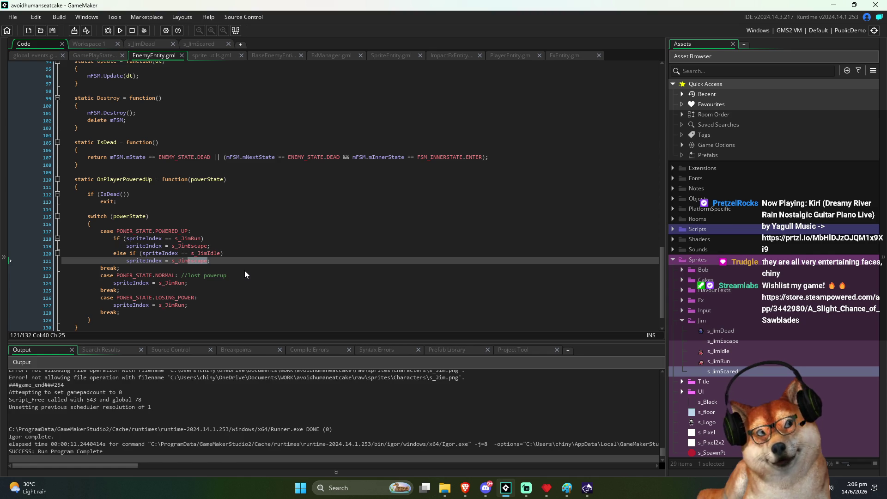
text(Scared)
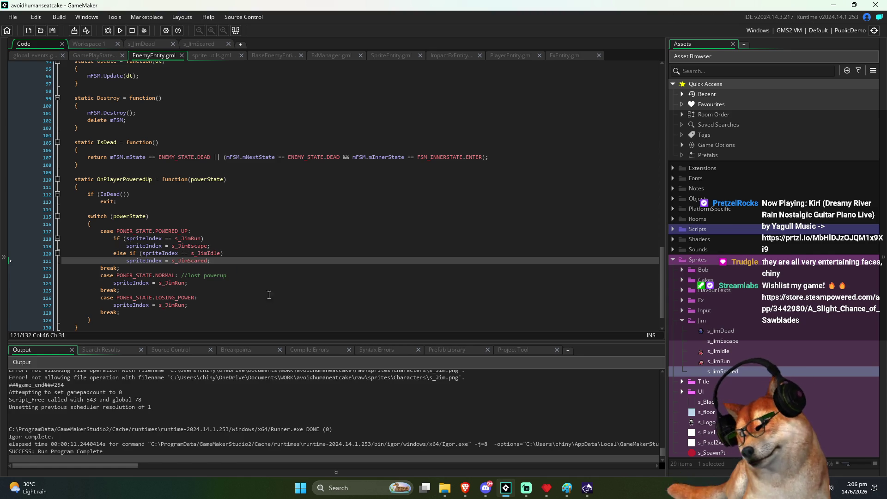
middle_click(195, 261)
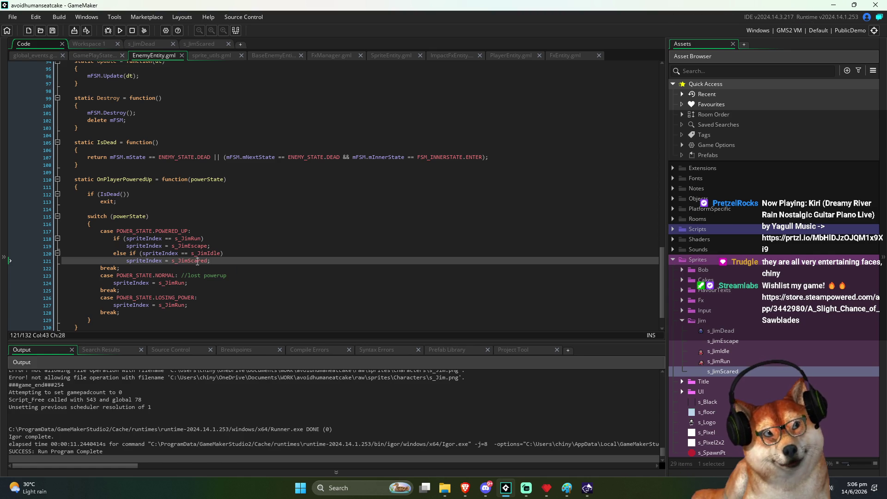
click(462, 268)
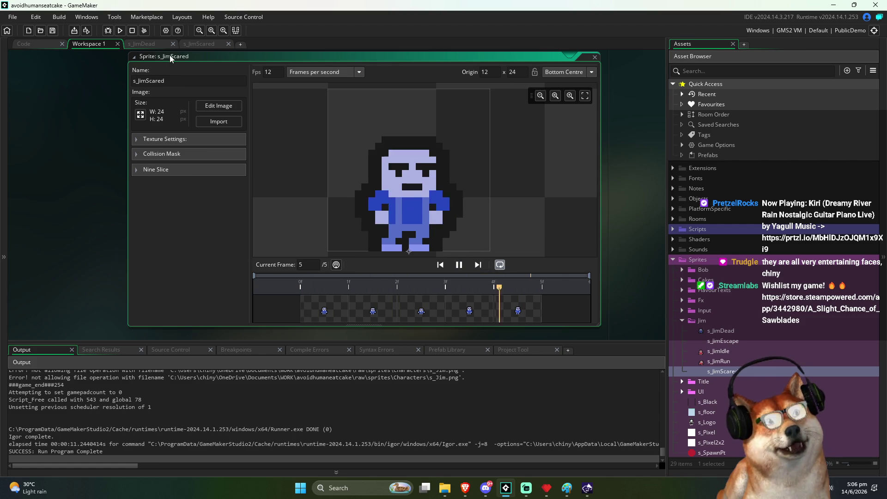
Step: Return to EnemyEntity.gml with the caret at the end of line 121 in the POWERED_UP case
click(24, 44)
click(265, 243)
key(Down)
key(Down)
key(Down)
click(208, 236)
key(Down)
key(Down)
key(Down)
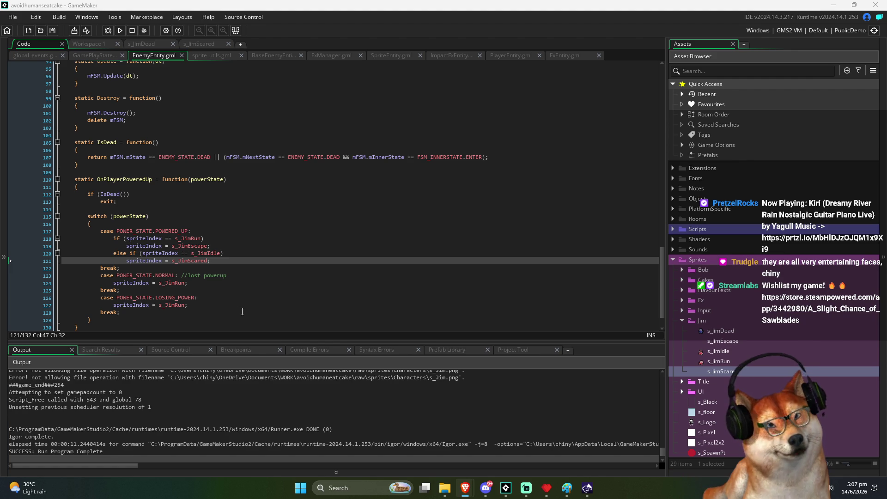
click(239, 282)
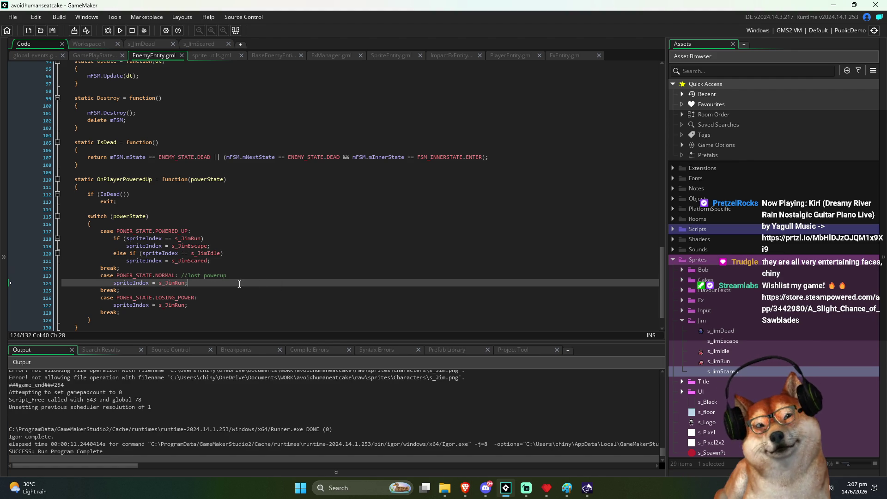
key(Down)
key(Down)
key(Down)
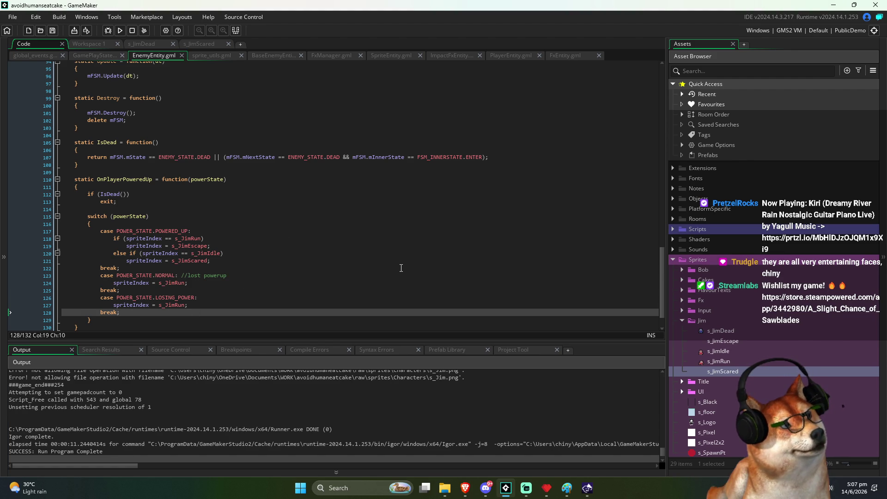
click(716, 342)
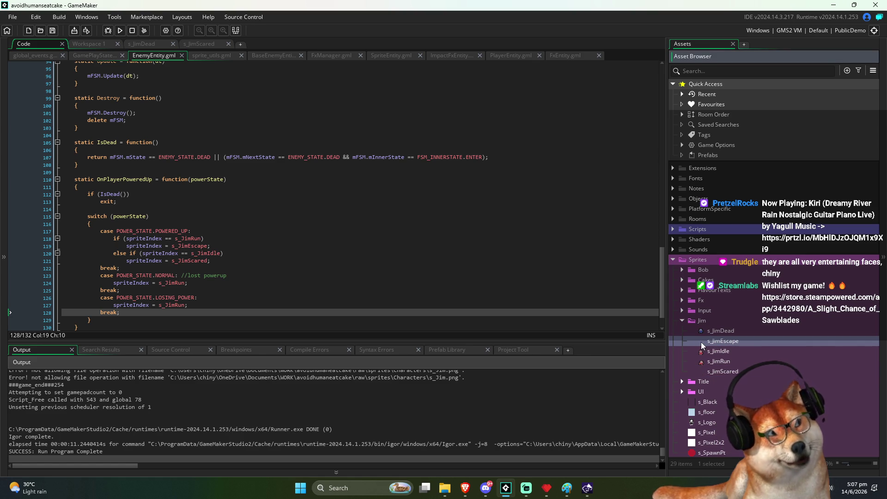
click(700, 370)
click(279, 200)
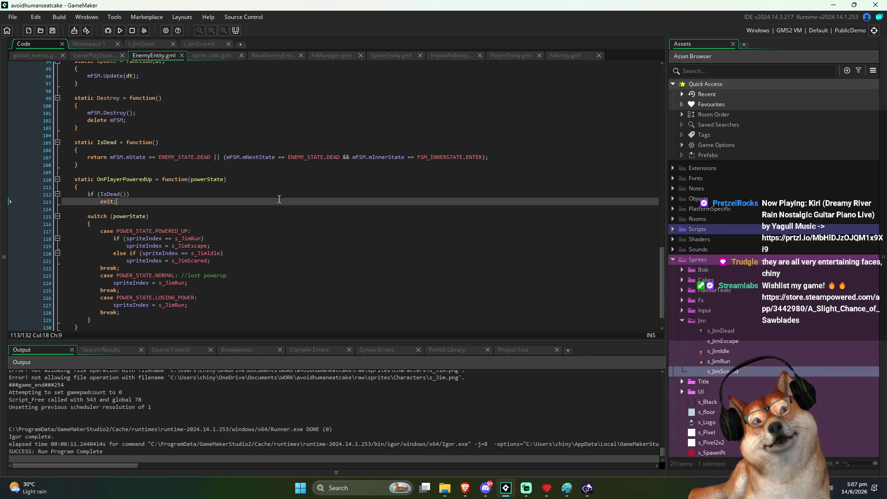
click(217, 257)
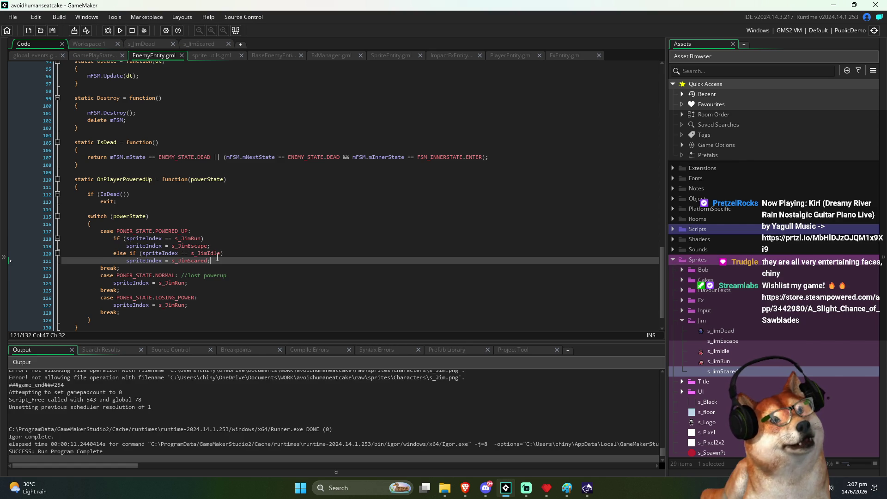
scroll(218, 257, down, 1)
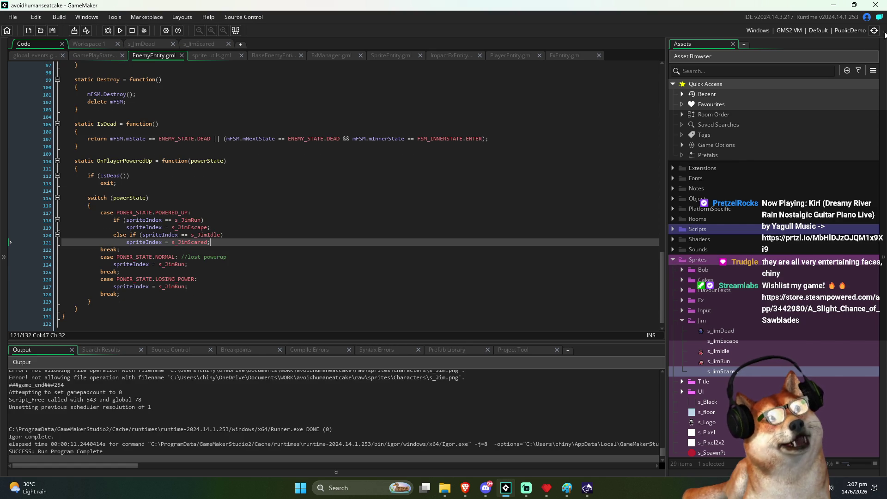
click(875, 5)
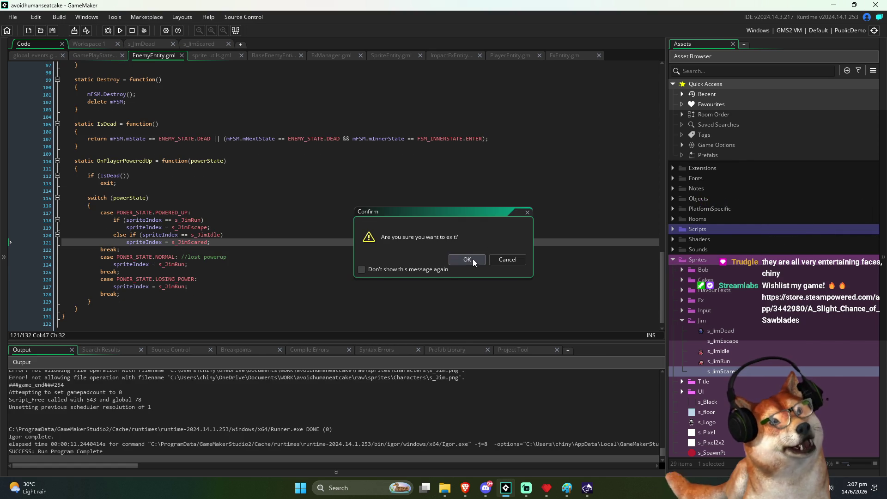
Step: Confirm quitting GameMaker, then relaunch it by searching 'ga' in the Start menu
click(472, 259)
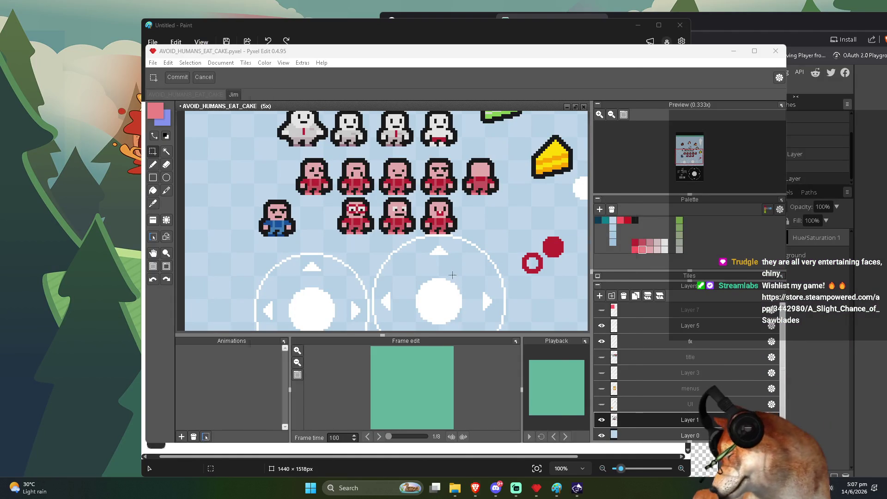
key(super)
text(ga)
click(355, 158)
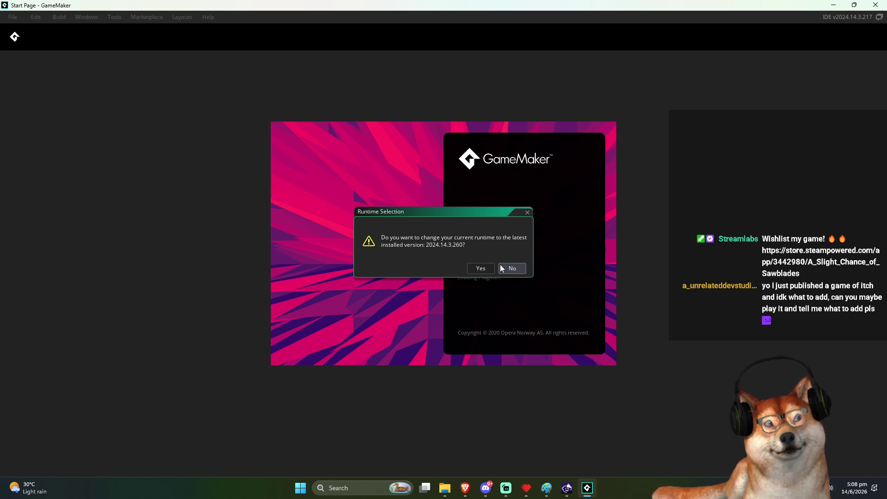
Step: Keep the current runtime, postpone the IDE update, and open the avoidhumanseatcake project
key(alt+Tab)
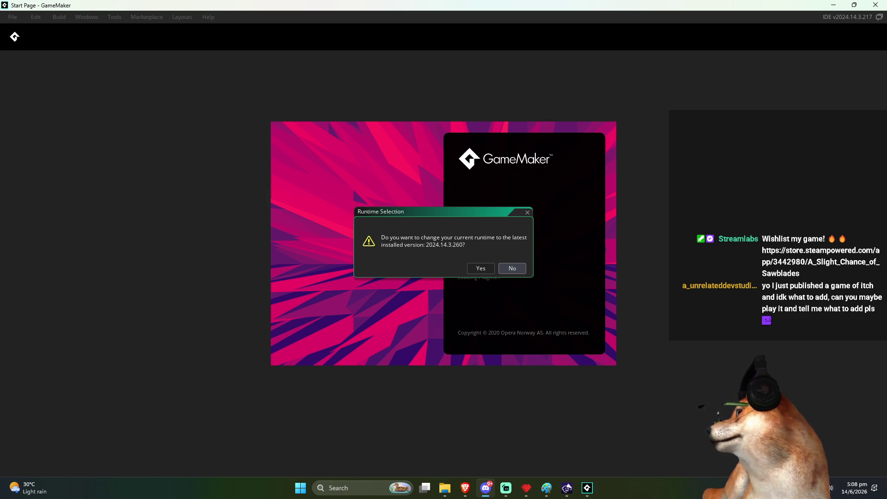
key(Return)
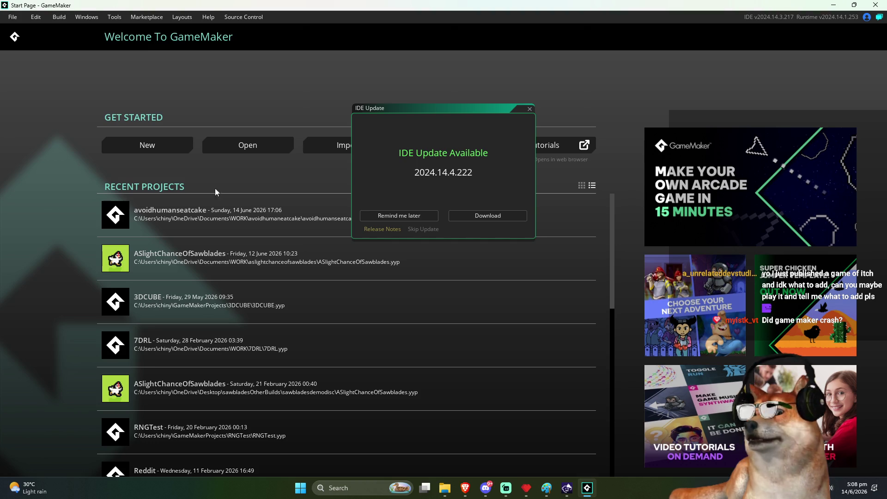
click(530, 111)
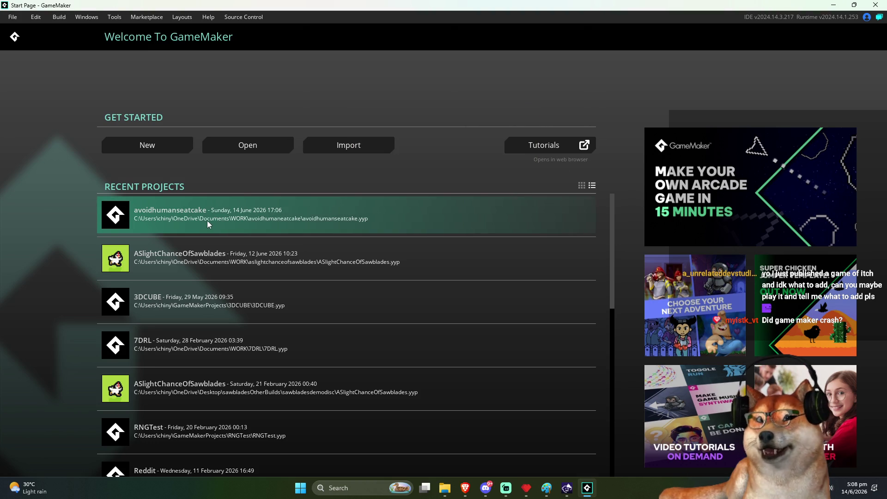
click(180, 215)
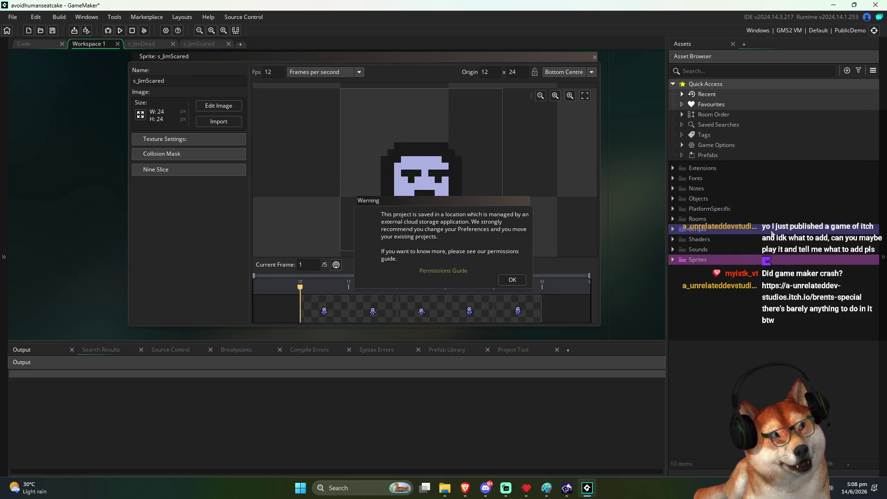
Step: Dismiss the cloud-storage warning and expand Sprites > Jim in the Asset Browser
click(511, 280)
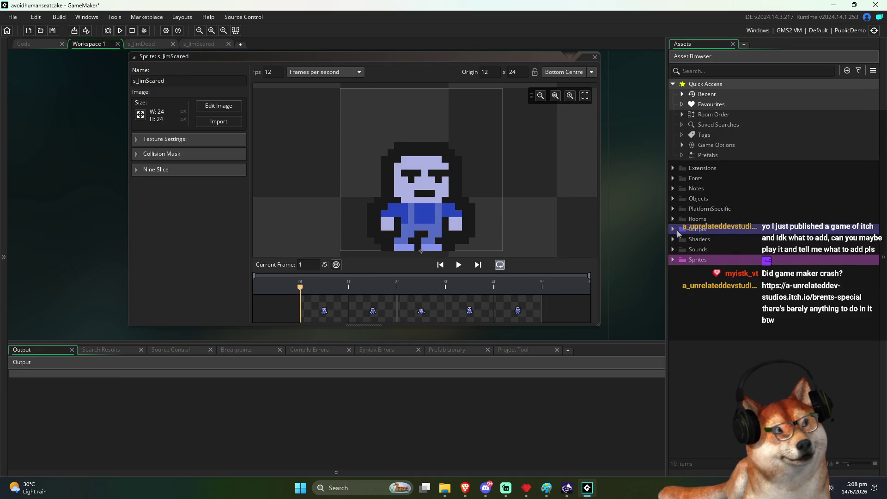
click(674, 261)
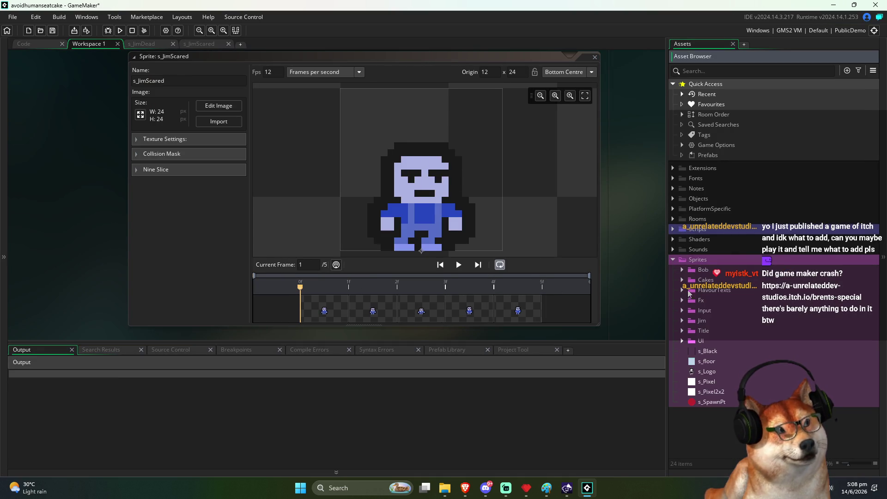
click(682, 321)
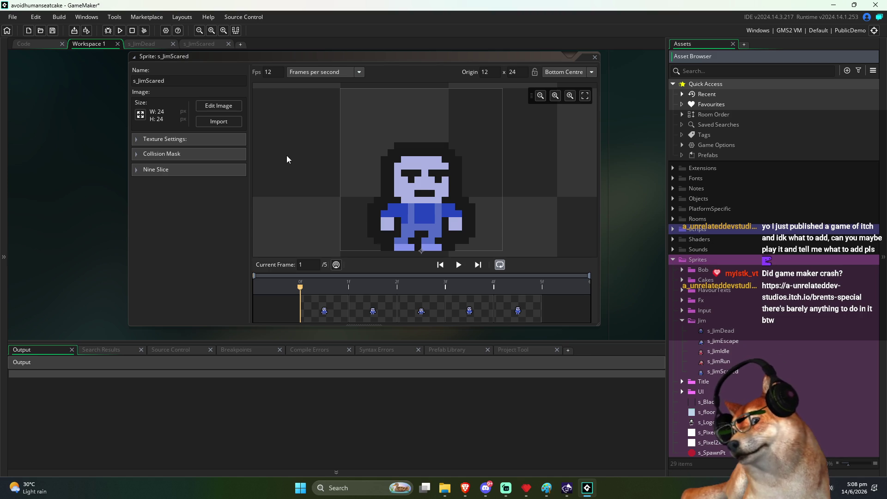
click(465, 487)
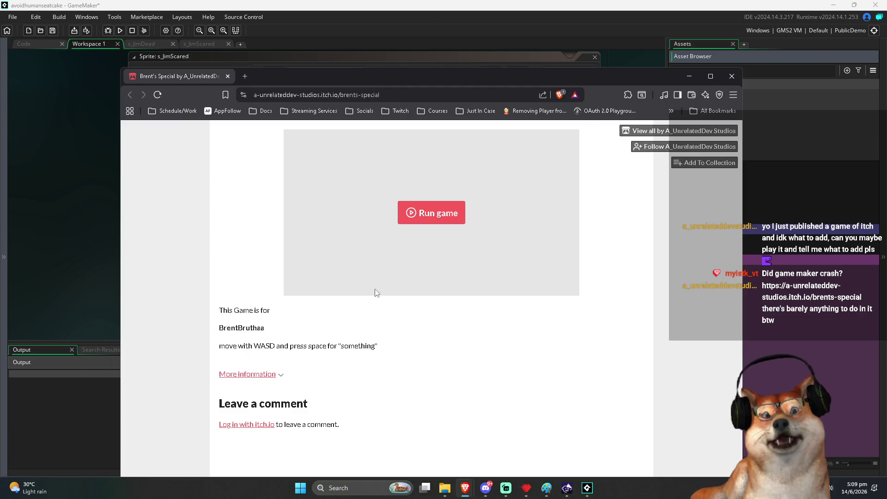
Step: Run the itch.io web game and steer its character around the orange level with WASD
click(434, 221)
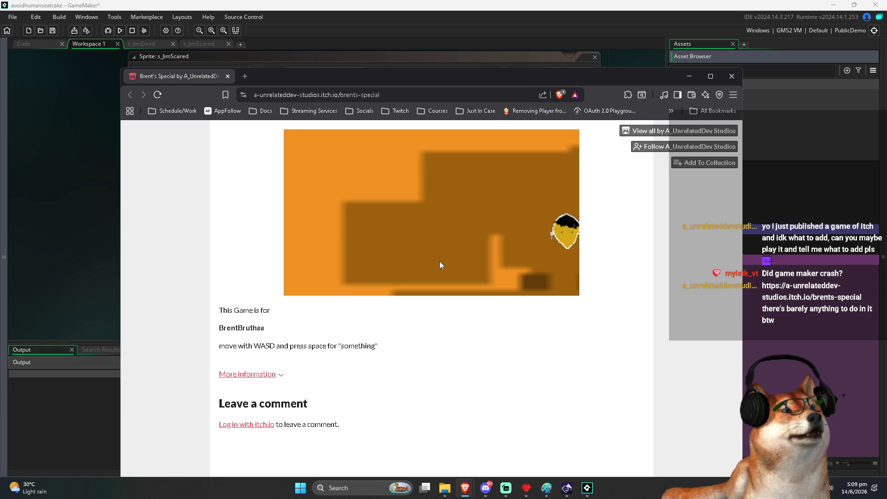
key(a)
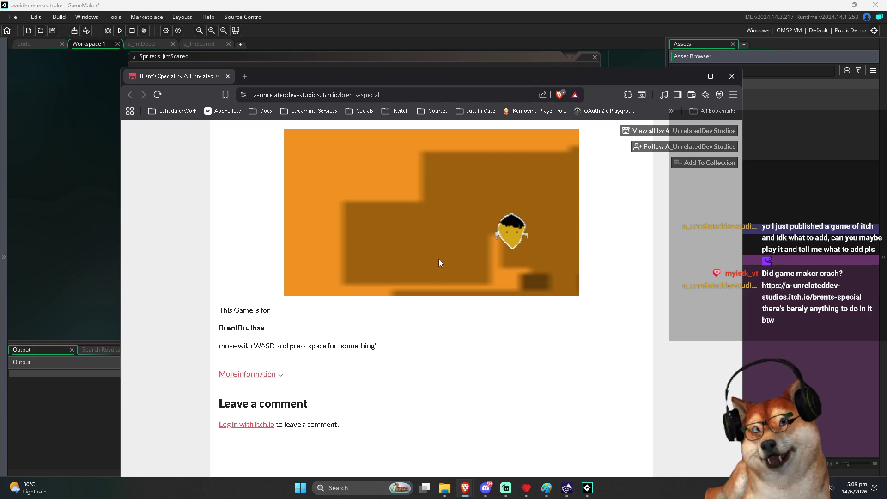
key(w)
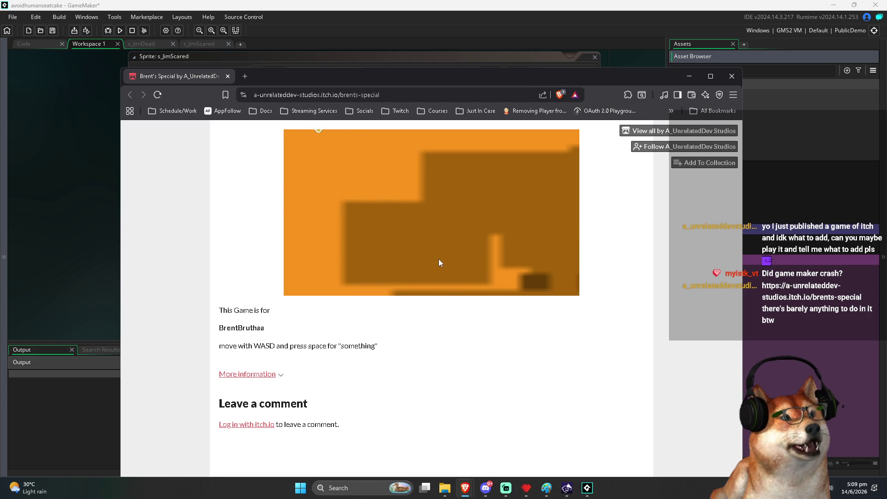
key(d)
key(d)
key(a)
key(w)
key(s)
key(a)
key(w)
key(s)
key(d)
key(w)
key(d)
key(w)
key(s)
key(a)
key(w)
key(s)
key(d)
key(w)
key(s)
key(a)
key(w)
key(a)
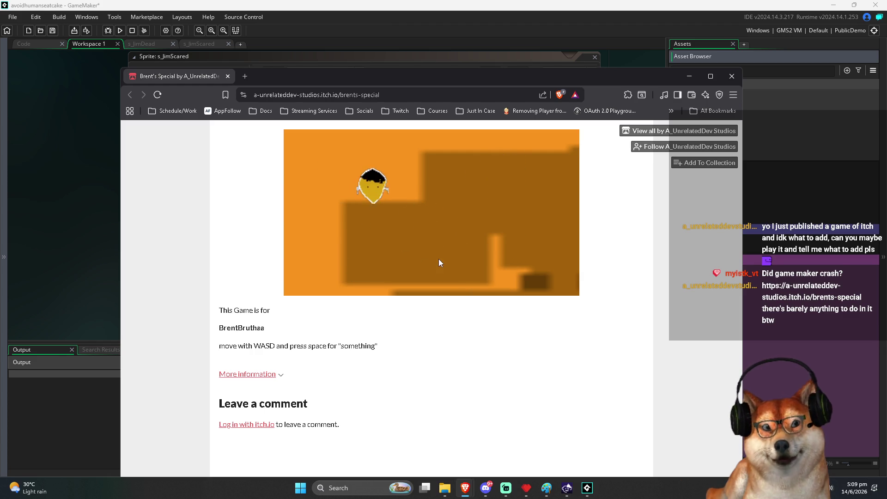
key(s)
key(d)
key(w)
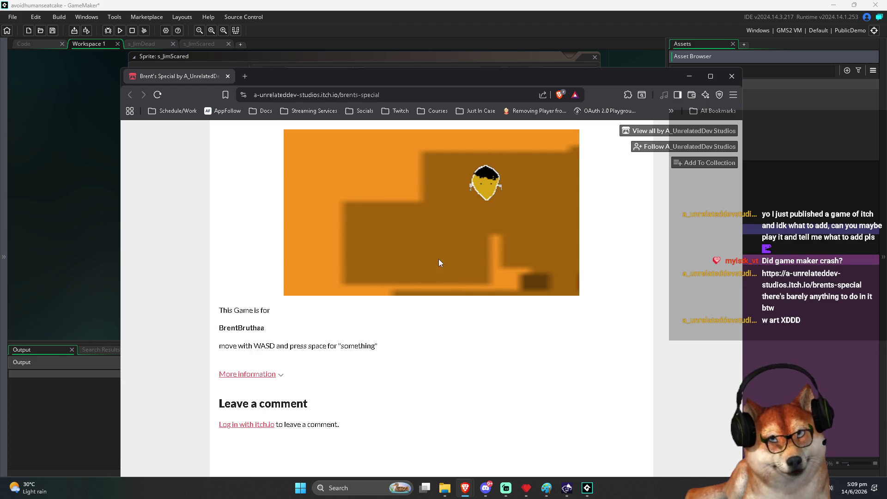
key(d)
key(s)
key(a)
key(w)
key(a)
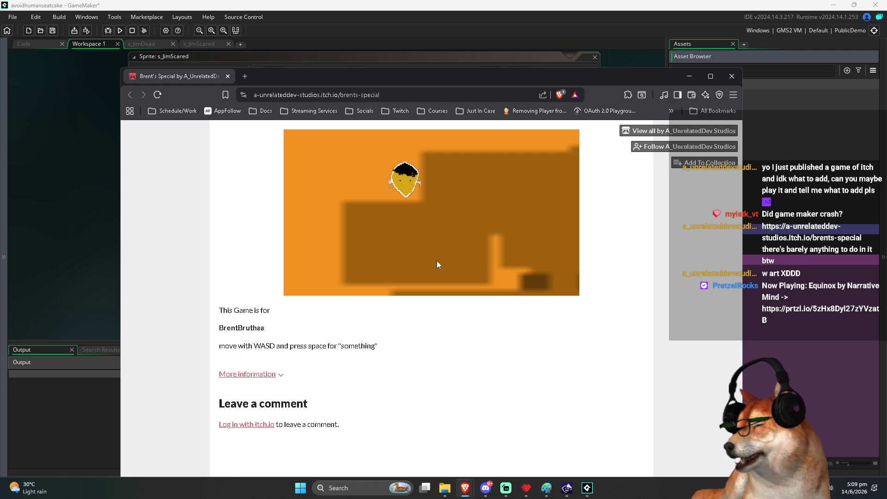
key(w)
key(a)
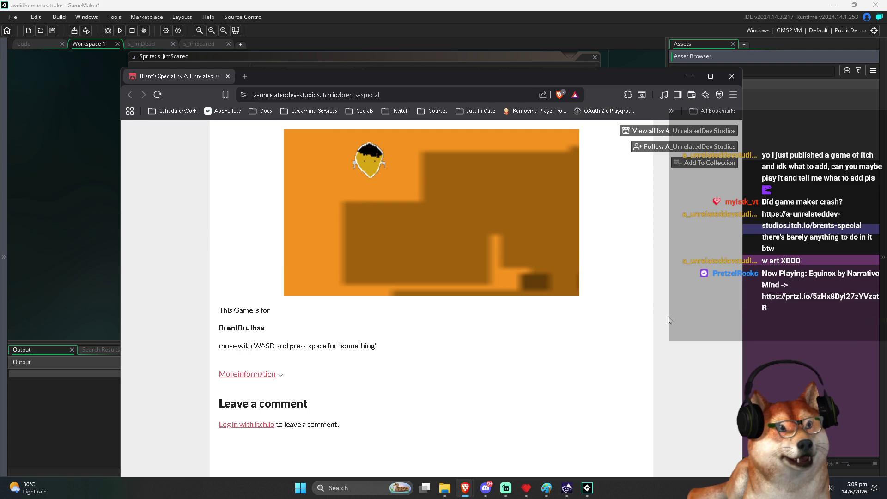
key(s+d)
Step: Steer the character diagonally around the level using combined WASD keys
key(w+a)
key(a+s)
key(s+d)
key(d+w)
key(s+d)
key(a+s)
key(w+a)
key(s+d)
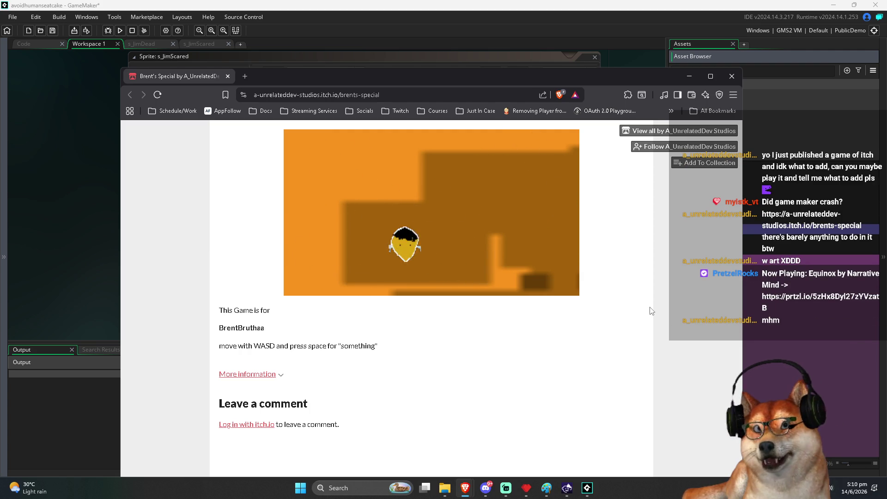
key(d+w)
key(a)
key(a+s)
key(a+s)
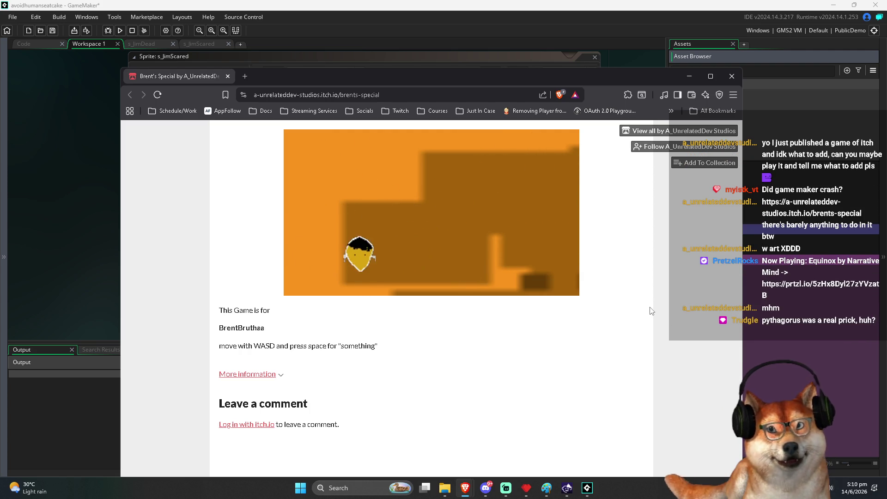
key(w+a)
key(d)
key(s+d)
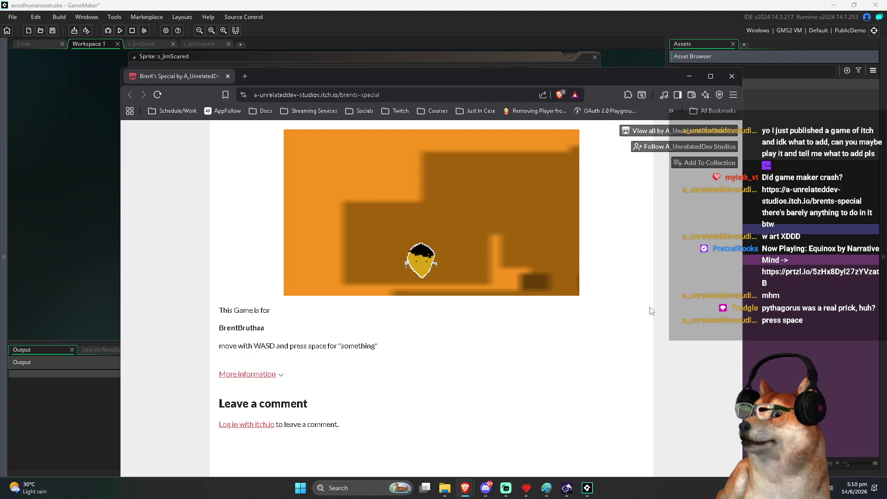
Step: Refocus the game canvas, keep moving the character with WASD, then minimize the browser
click(503, 272)
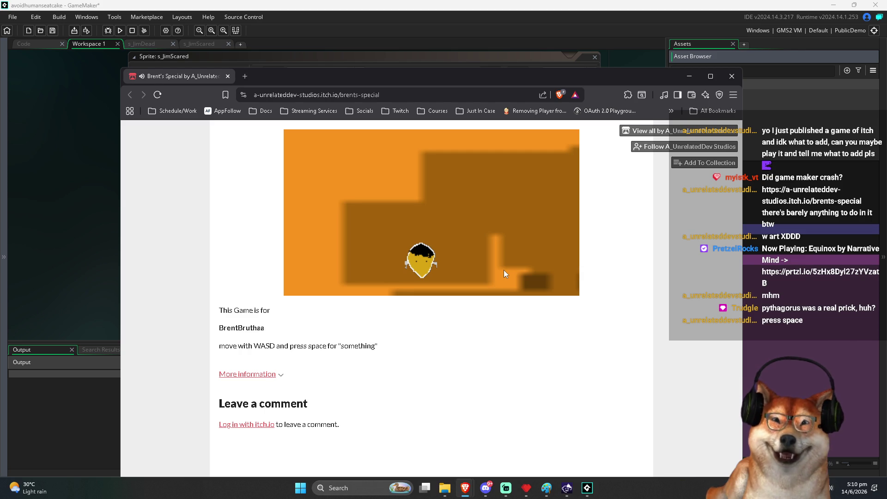
key(w)
key(a)
key(d)
key(d)
key(s)
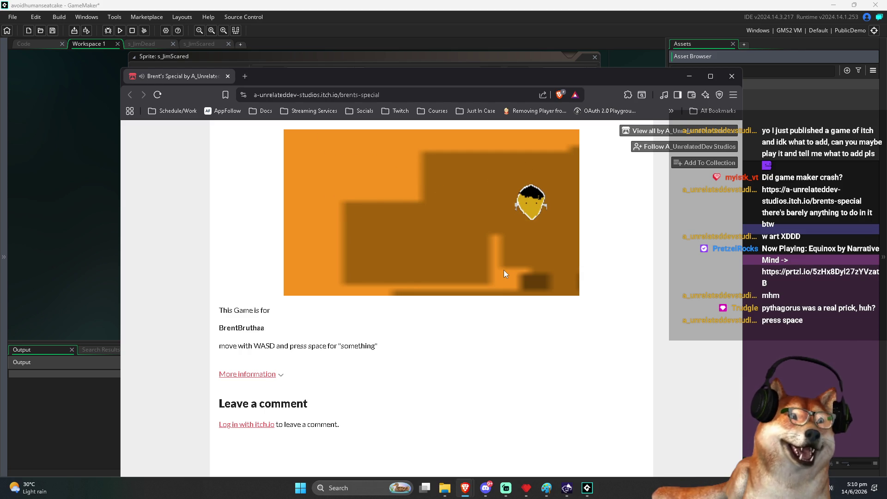
key(a)
key(a)
key(w)
key(d)
key(s)
key(d)
key(w)
key(a)
key(s)
key(w)
key(d)
key(s)
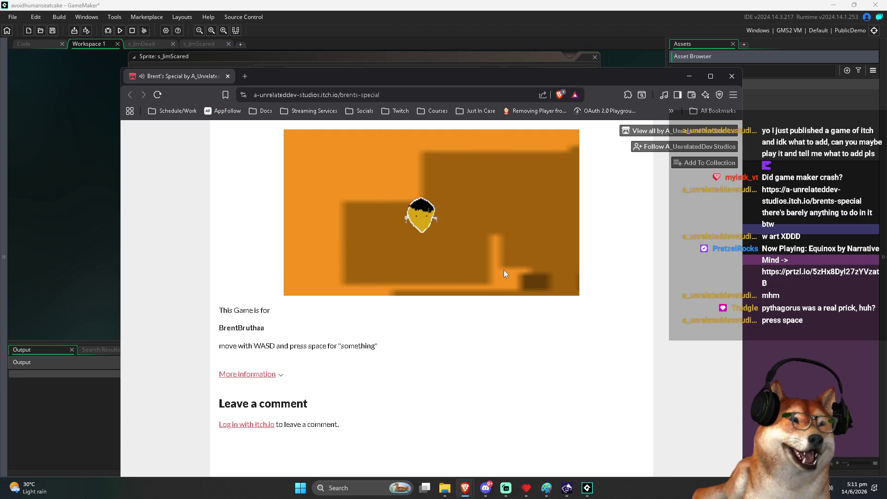
key(w)
key(s)
key(a)
key(w)
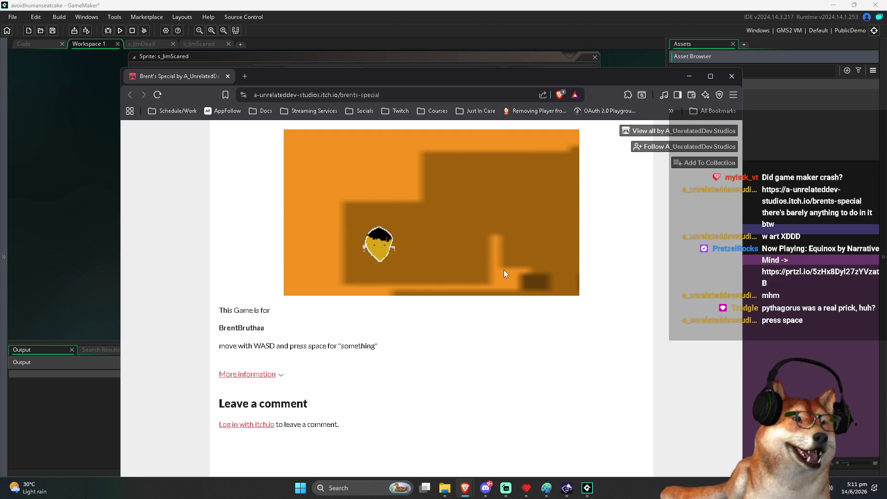
key(d)
key(s)
key(a)
key(w)
key(d)
key(w)
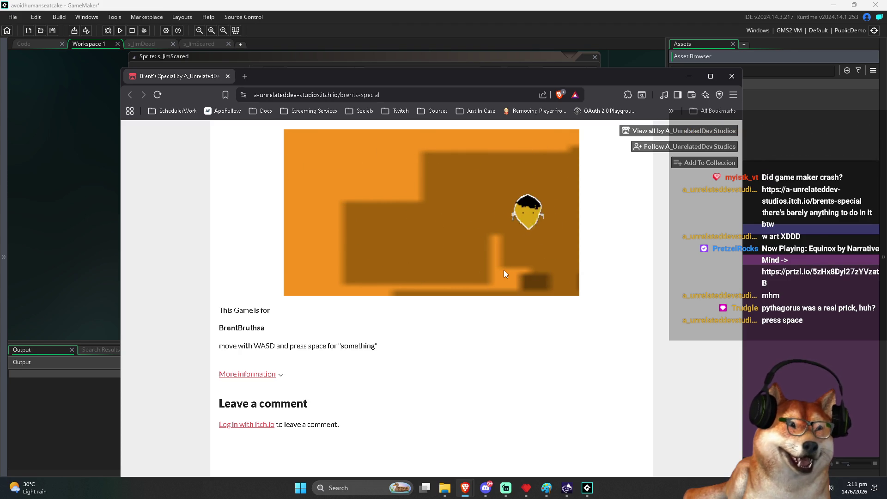
key(a)
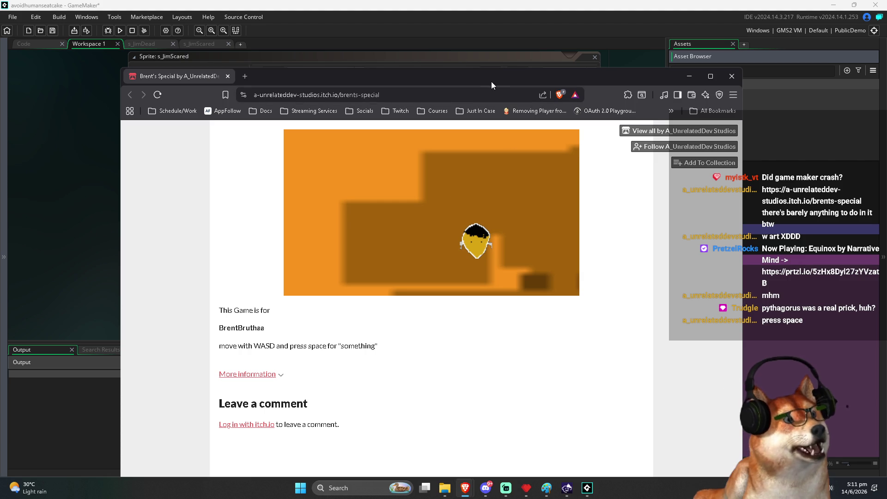
click(689, 76)
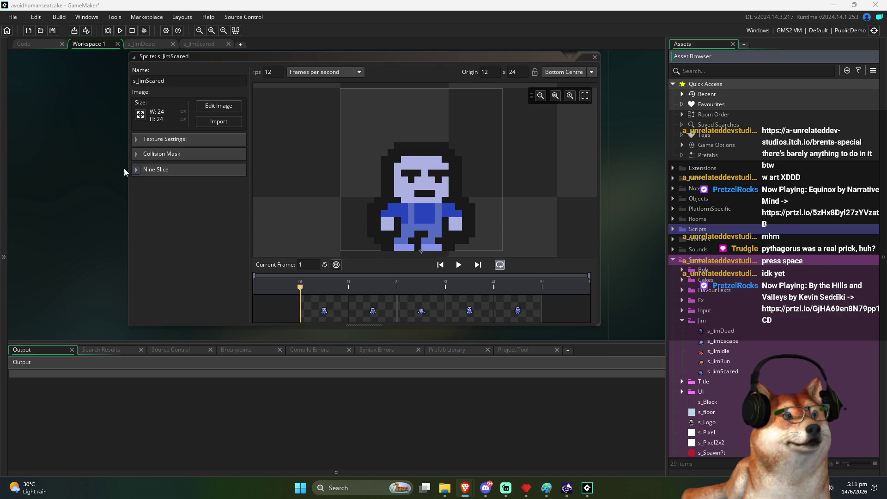
Step: Bring up the Workspace Overview with Ctrl+Tab and move down to the FxEntity window
scroll(78, 173, up, 1)
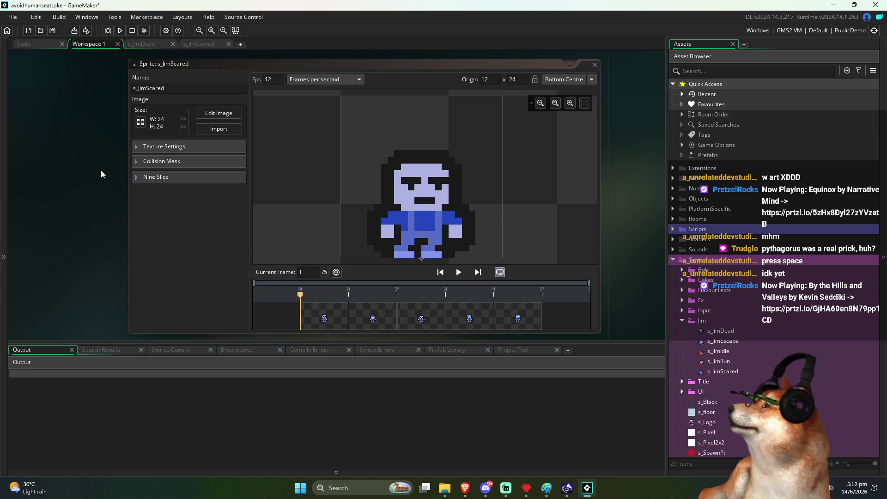
key(ctrl+Tab)
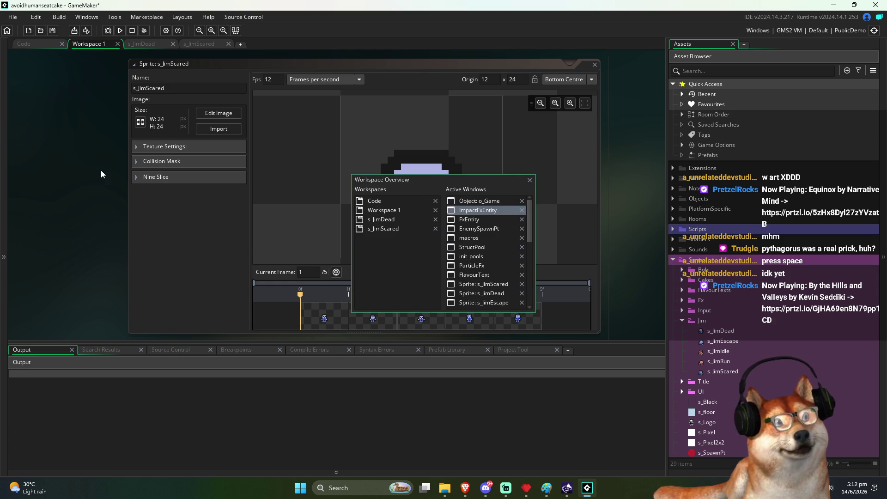
key(ctrl+Tab)
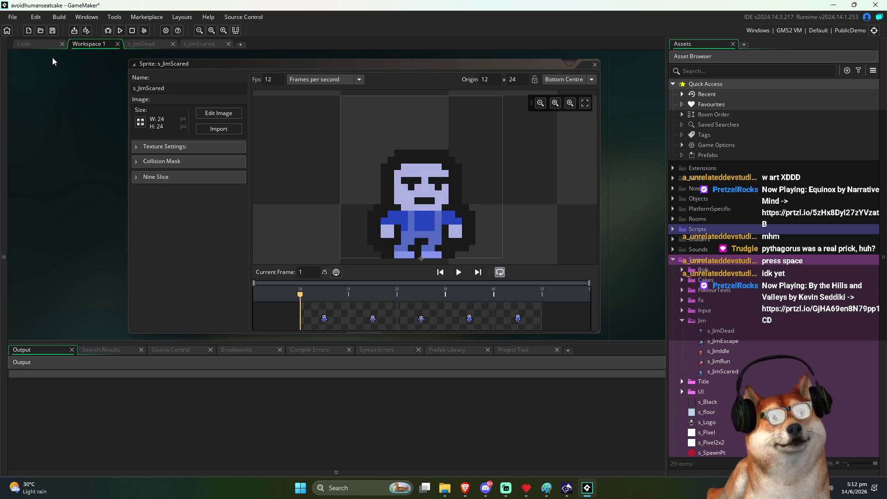
Step: Look through the GamePlayState script, then bring up the EnemyEntity script
click(166, 140)
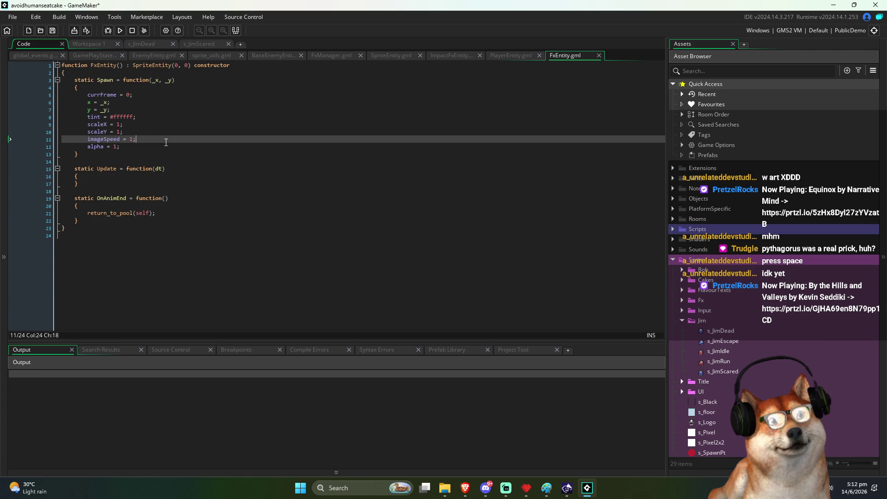
click(99, 55)
scroll(153, 180, down, 4)
scroll(152, 180, down, 10)
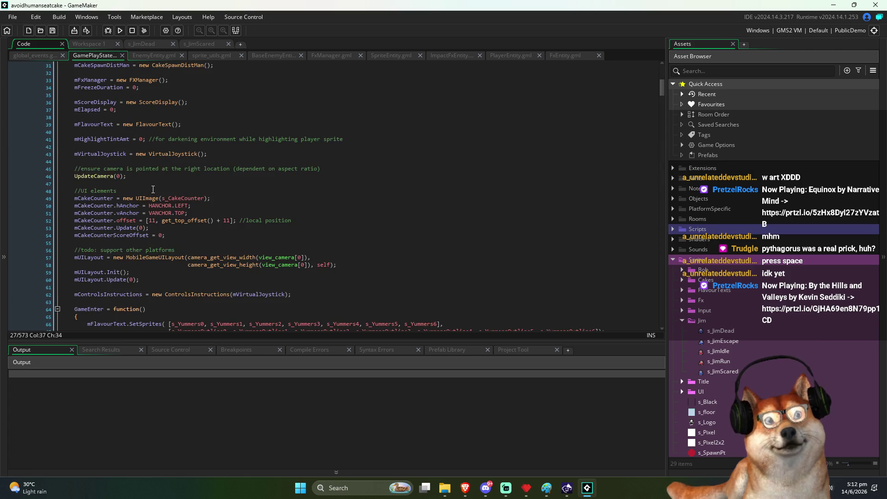
mouse_move(664, 91)
mouse_down()
mouse_move(649, 328)
mouse_move(647, 308)
mouse_up()
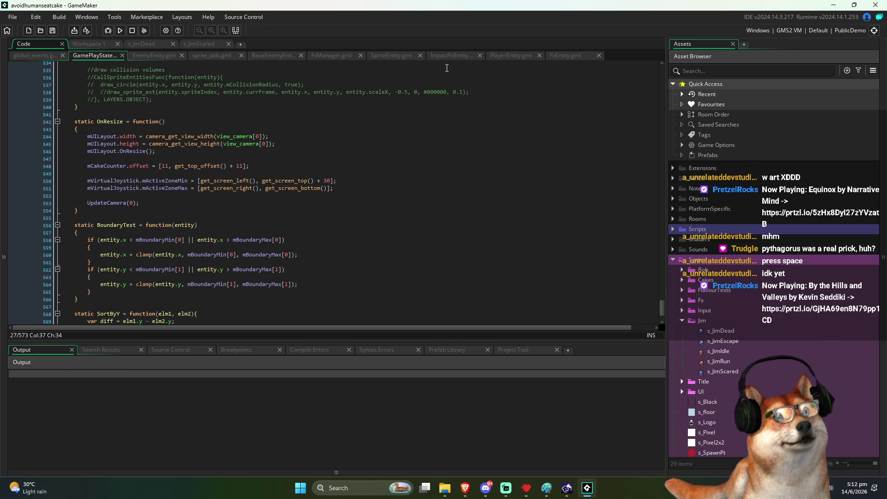
click(167, 54)
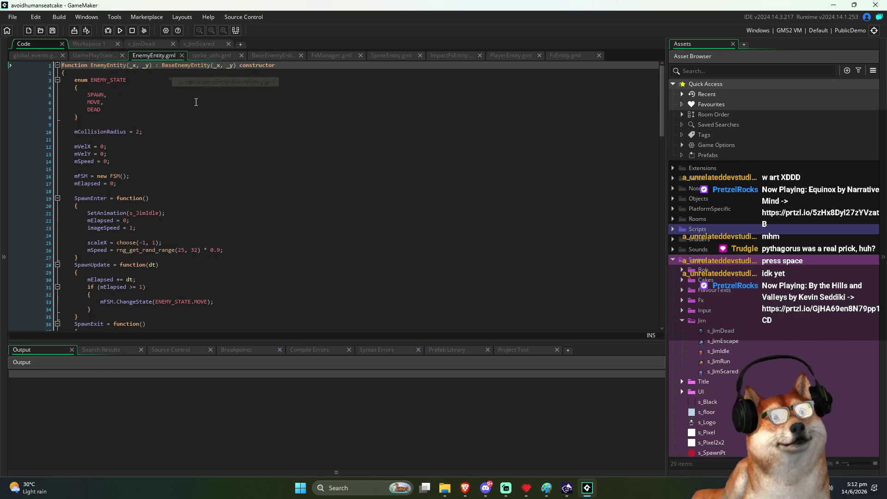
drag(662, 89, 659, 322)
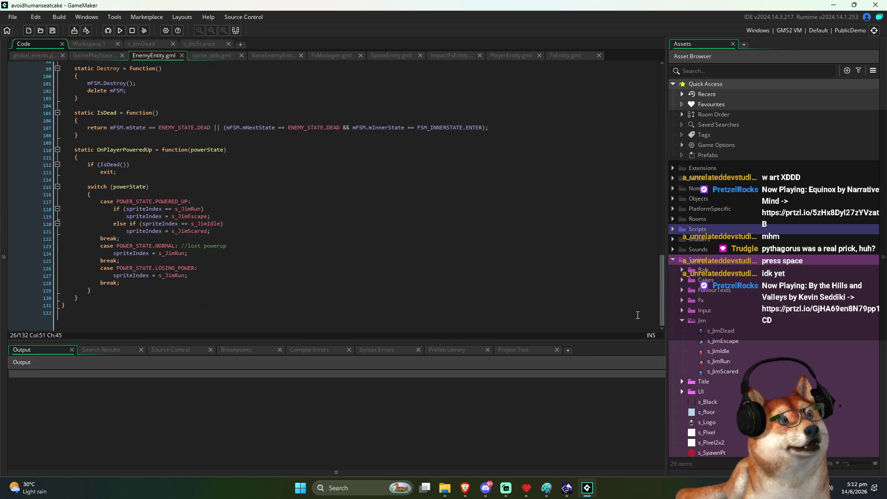
drag(210, 216, 118, 215)
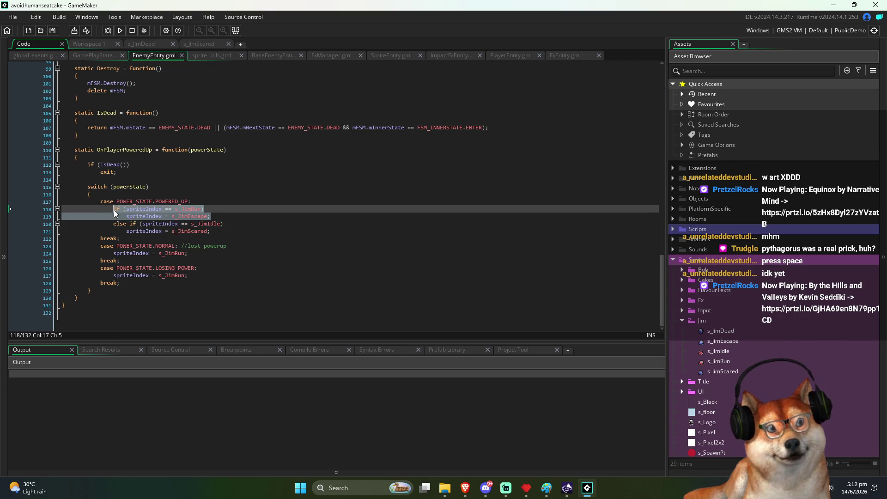
Step: Compare the s_JimRun sprite uses in the losing-power and normal cases of EnemyEntity
click(183, 275)
double_click(183, 276)
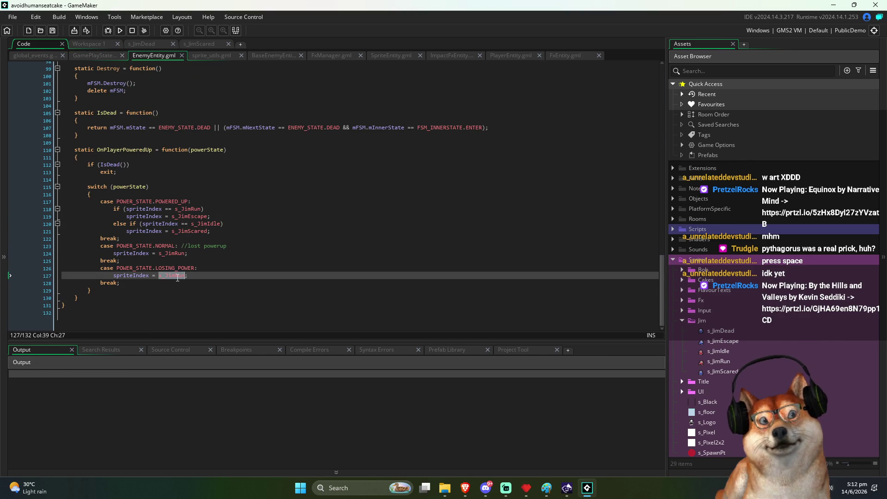
double_click(181, 253)
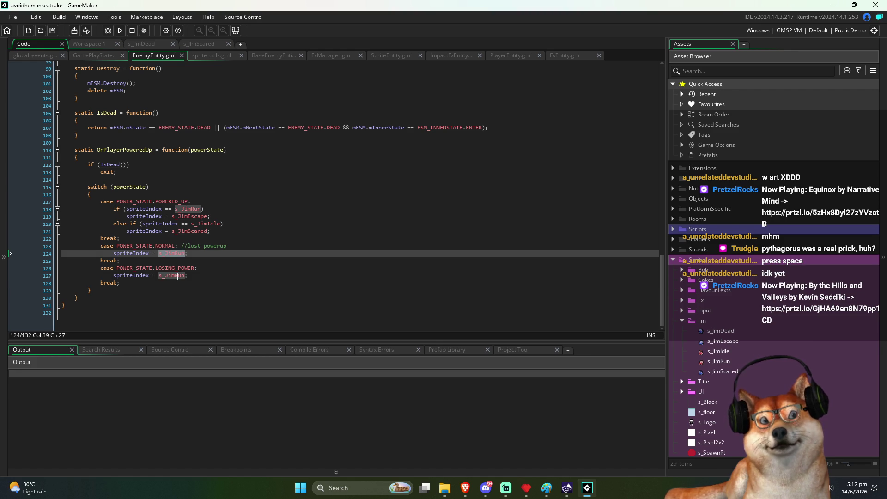
double_click(179, 275)
click(201, 276)
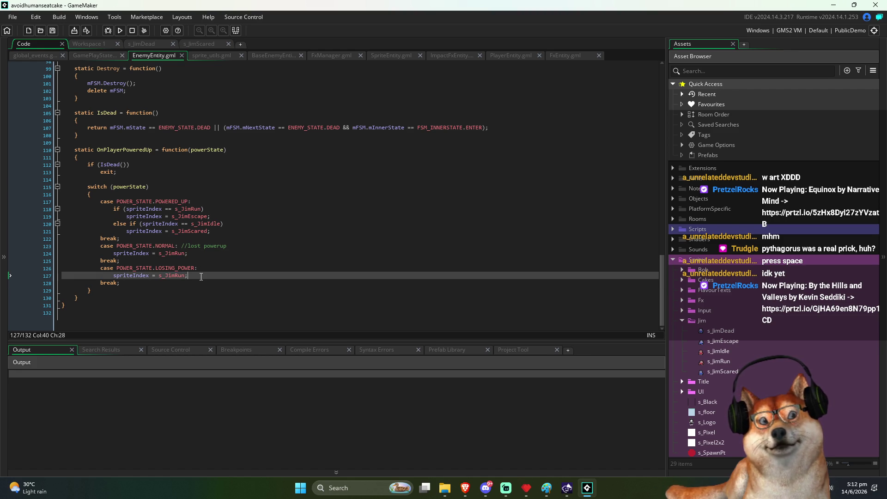
double_click(170, 254)
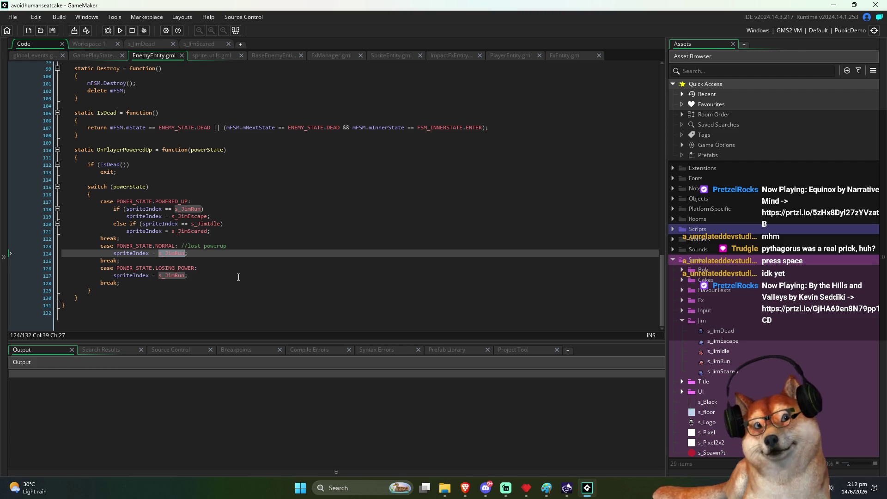
Step: Comment out the LOSING_POWER case lines with // and return to GamePlayState
double_click(187, 269)
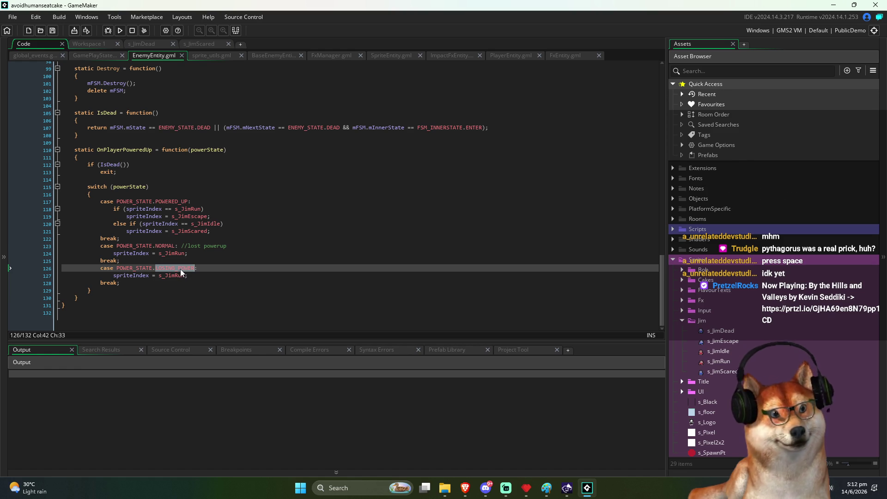
click(200, 269)
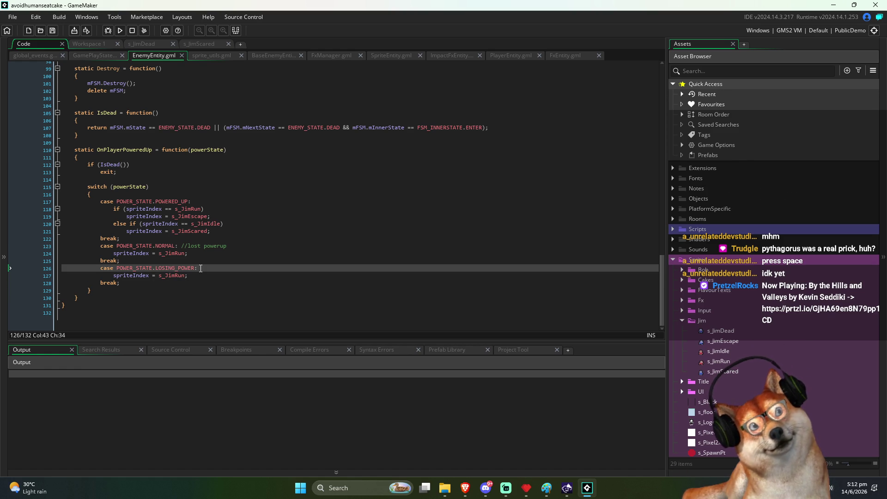
key(Down)
key(Down)
key(Home)
key(alt+shift+Up)
key(alt+shift+Up)
text(//)
click(95, 55)
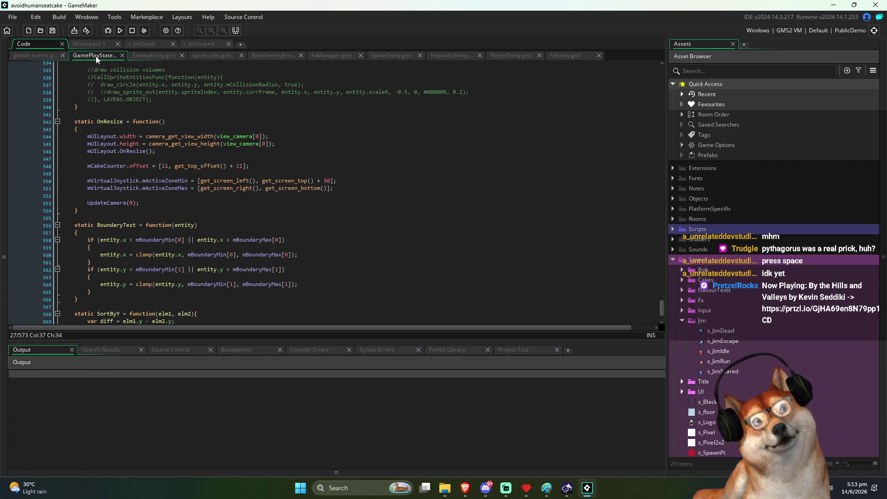
scroll(371, 222, up, 5)
scroll(371, 222, up, 20)
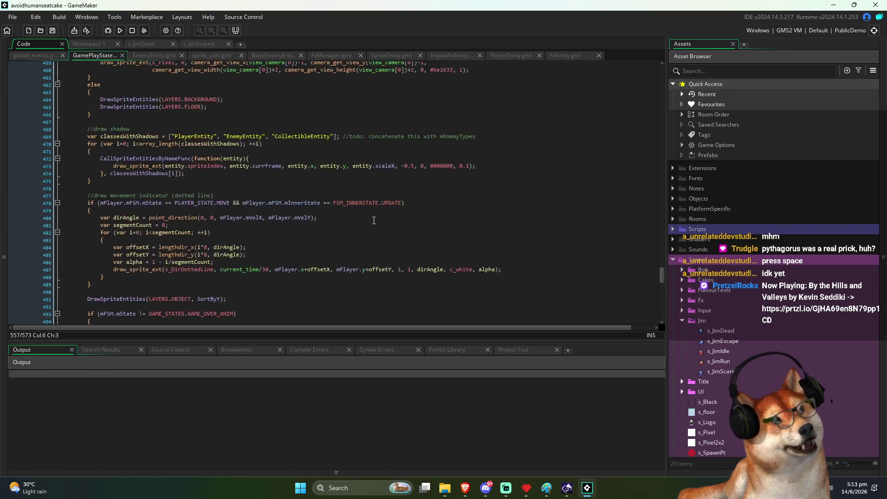
scroll(363, 215, down, 5)
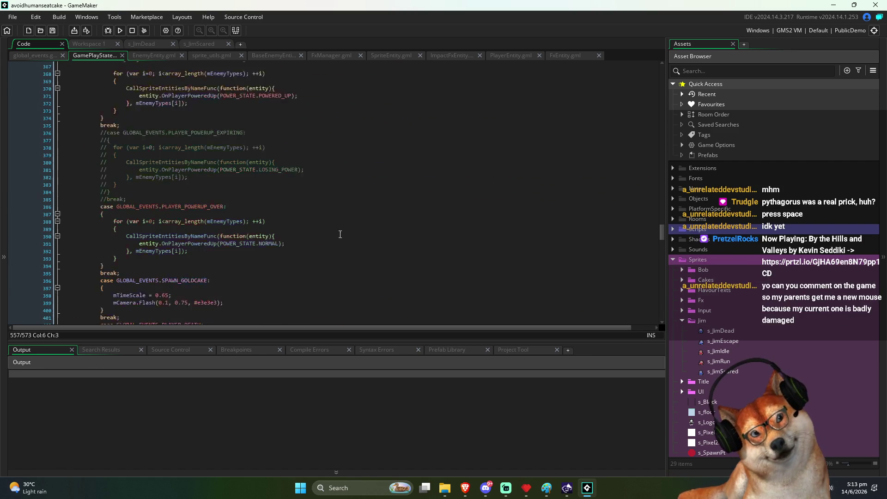
scroll(341, 227, up, 4)
click(206, 224)
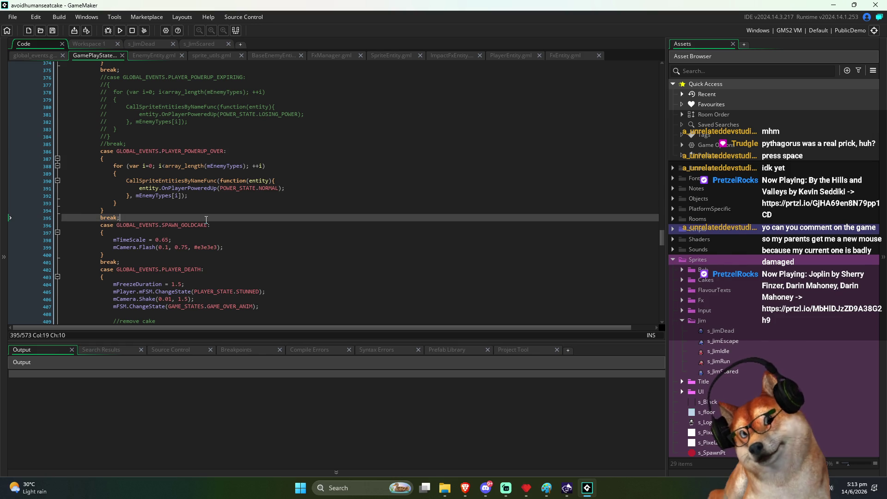
scroll(240, 227, up, 6)
scroll(265, 230, up, 4)
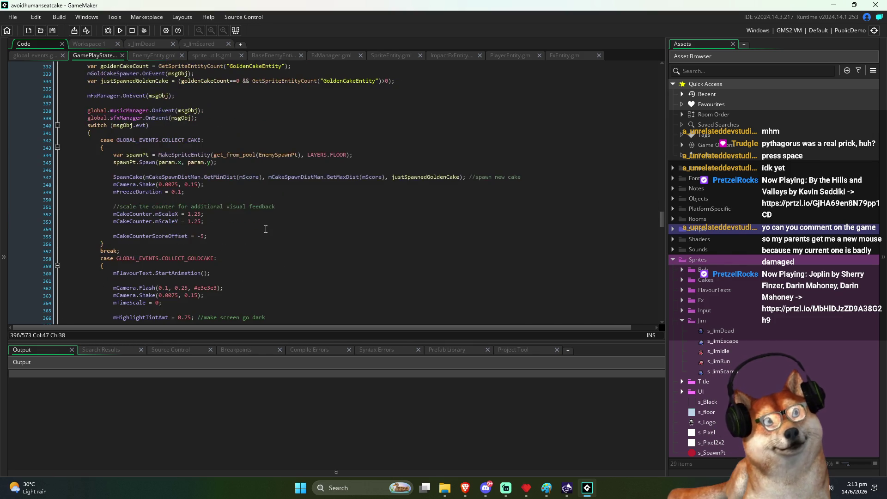
scroll(261, 228, down, 5)
click(252, 155)
scroll(245, 209, down, 3)
mouse_move(121, 199)
mouse_down()
mouse_move(231, 222)
mouse_move(257, 262)
mouse_up()
mouse_move(198, 273)
mouse_down()
mouse_move(99, 211)
mouse_move(146, 272)
mouse_move(99, 208)
mouse_move(120, 258)
mouse_move(144, 273)
mouse_move(104, 216)
mouse_move(120, 272)
mouse_move(122, 254)
mouse_move(100, 206)
mouse_move(137, 276)
mouse_up()
click(99, 211)
scroll(137, 276, down, 1)
scroll(137, 275, down, 1)
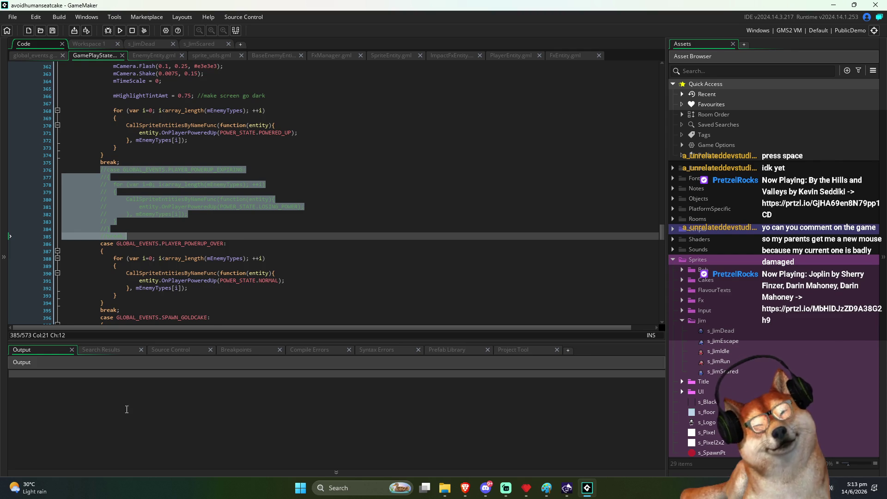
click(250, 230)
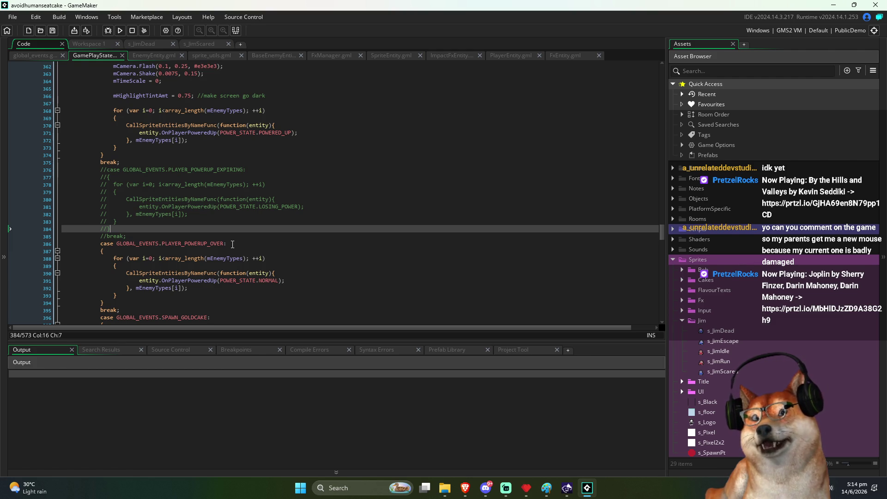
Step: Run the game and steer Jim with the arrow keys to eat cakes
click(120, 31)
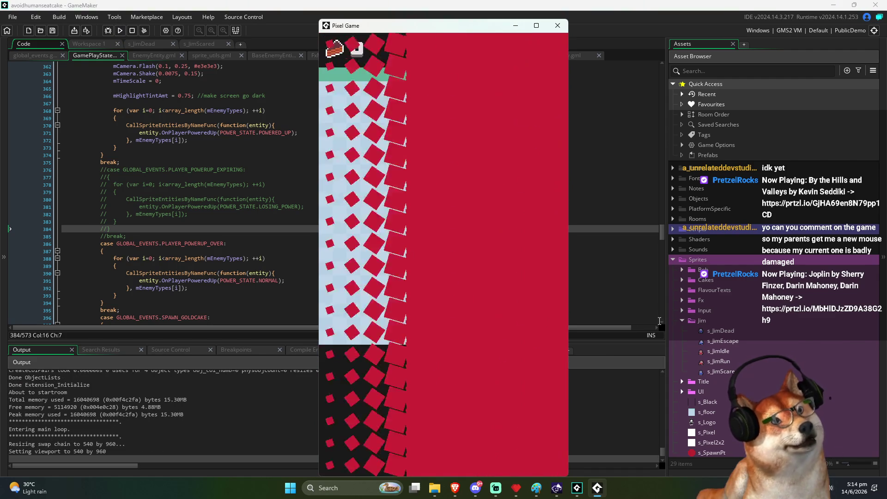
key(Down)
key(Down)
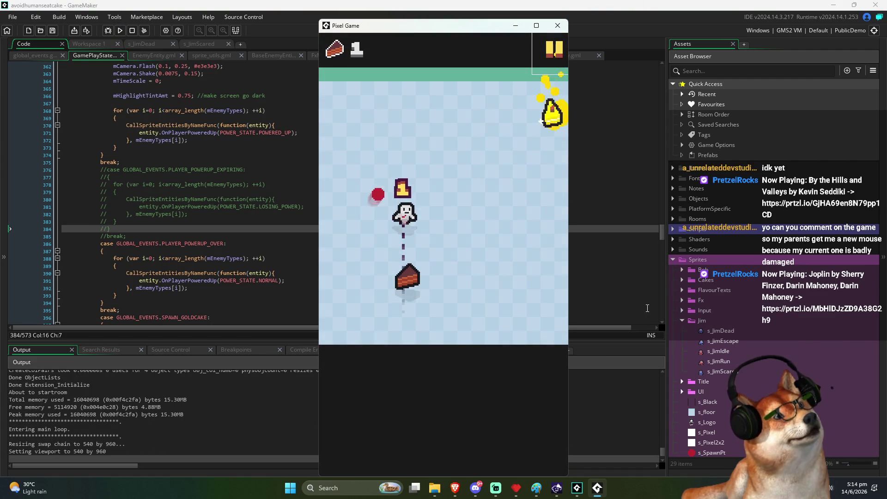
key(Down)
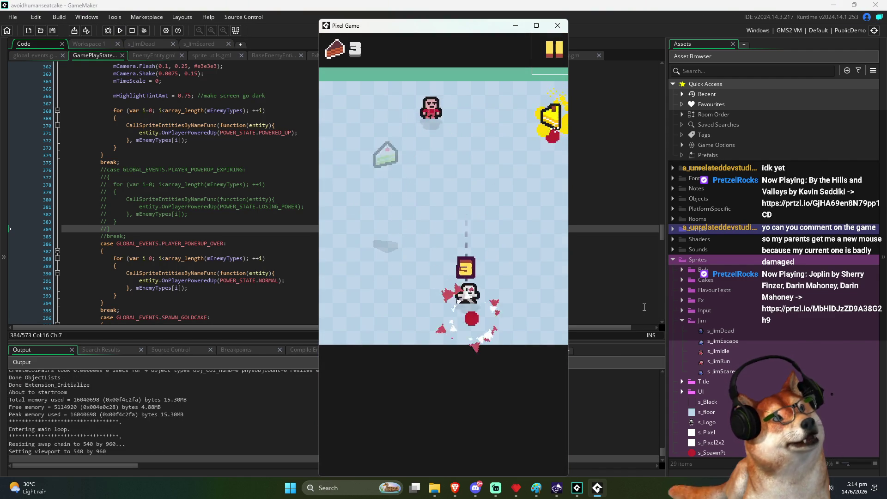
key(Left)
key(Up)
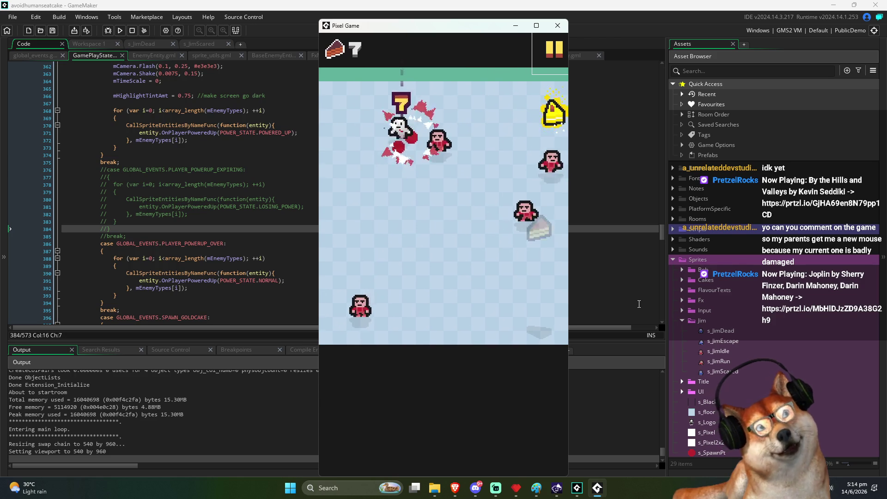
key(Down)
key(Right)
key(Left)
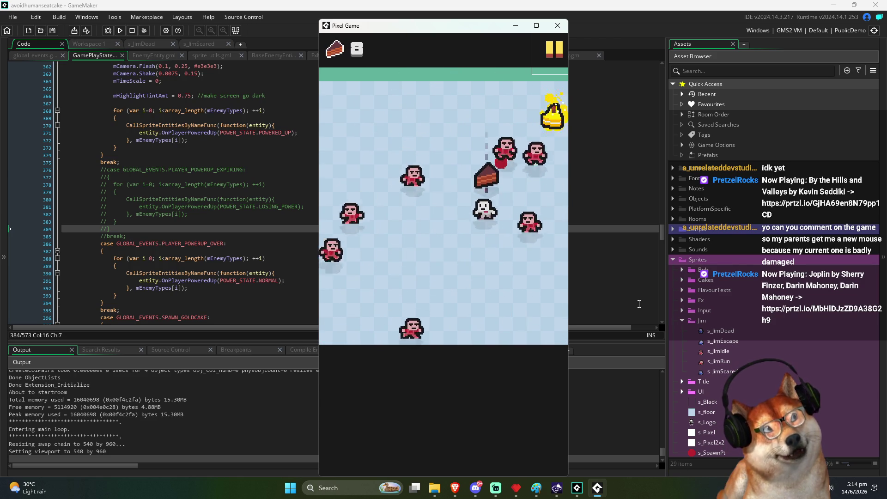
key(Up)
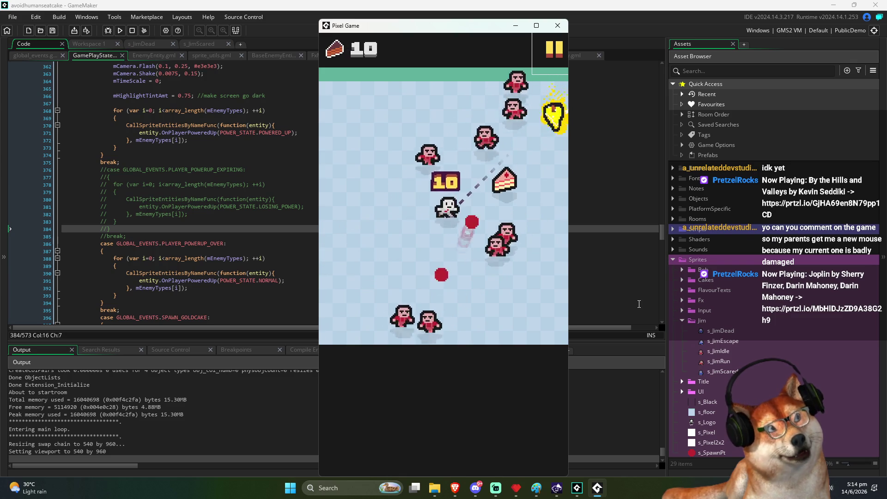
key(Right)
key(Down)
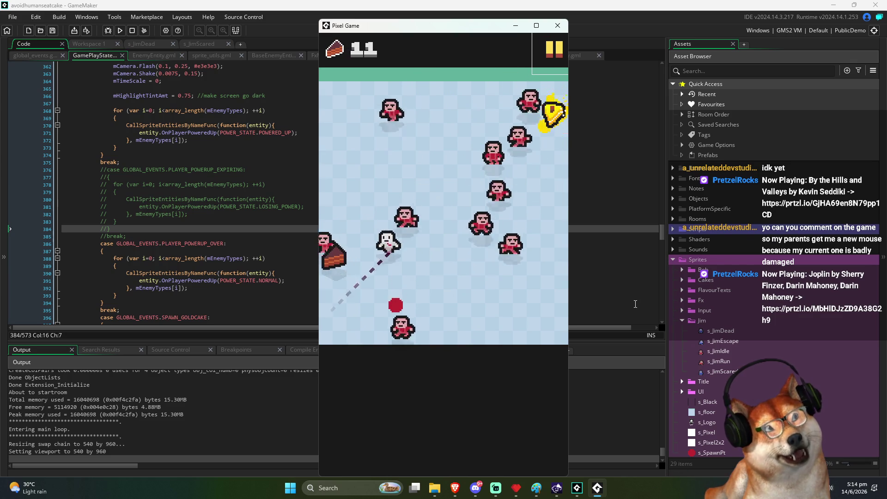
Step: Keep eating cakes among the humans, start a new round after game over, then close the game
key(Left)
key(Down)
key(Up)
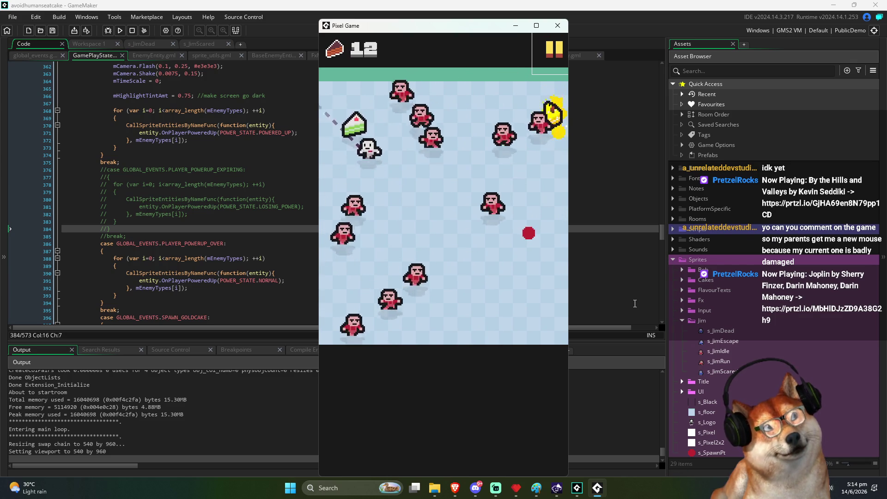
key(Left)
key(Right)
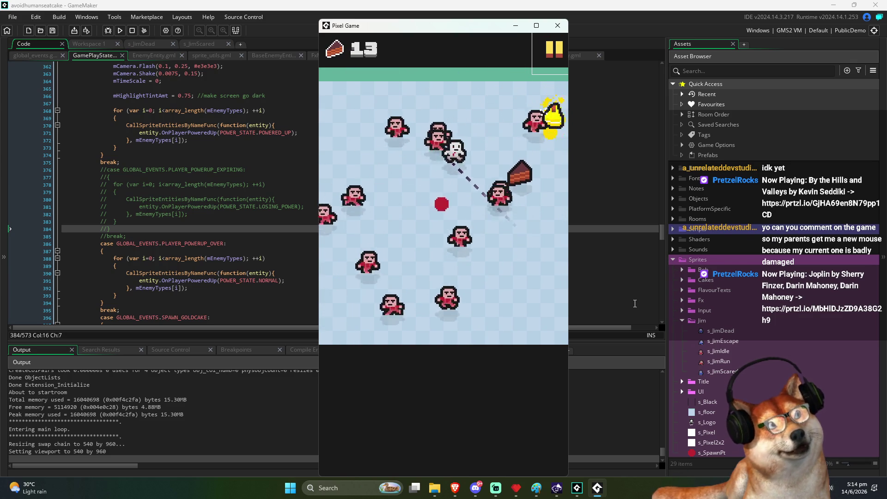
key(Up)
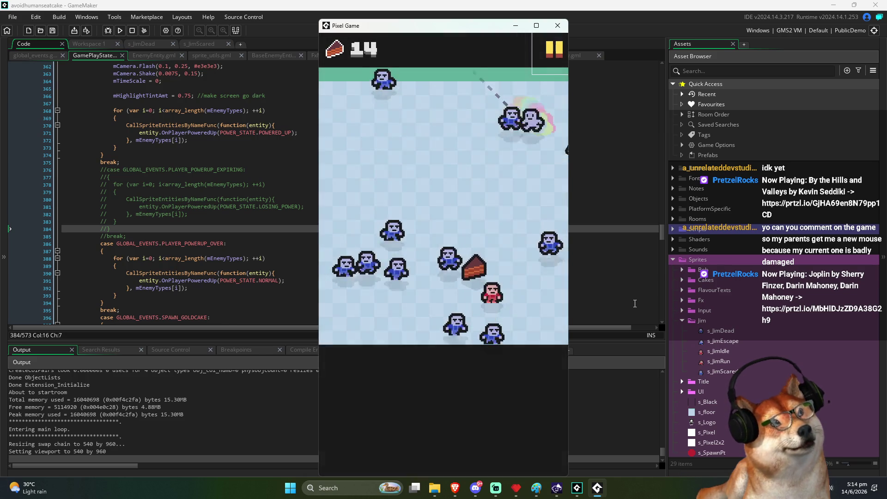
key(Down)
key(Up)
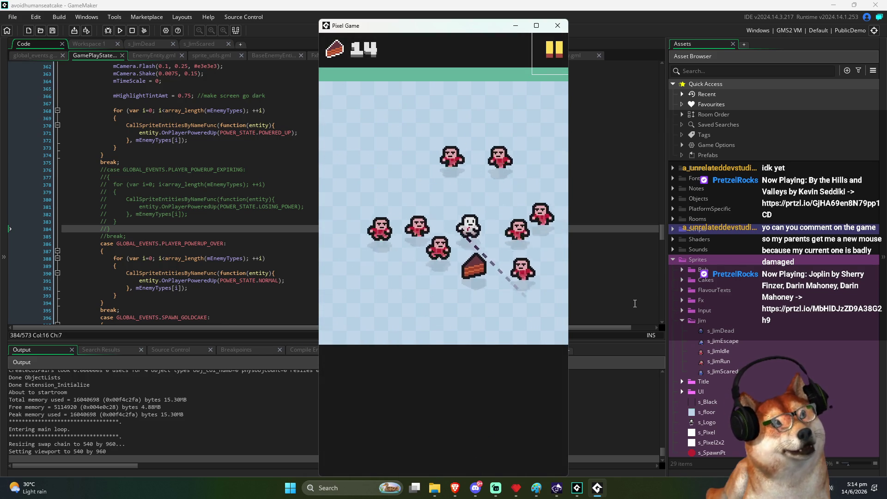
key(Down)
key(Left)
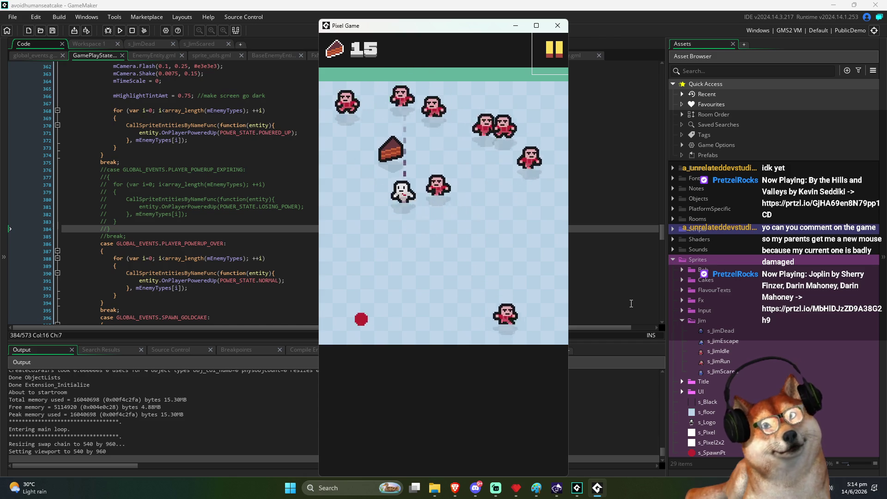
key(Down)
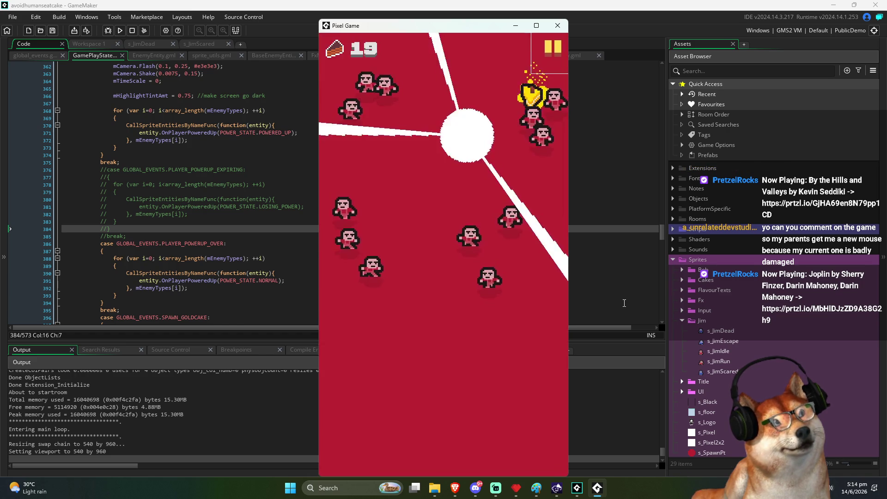
click(523, 325)
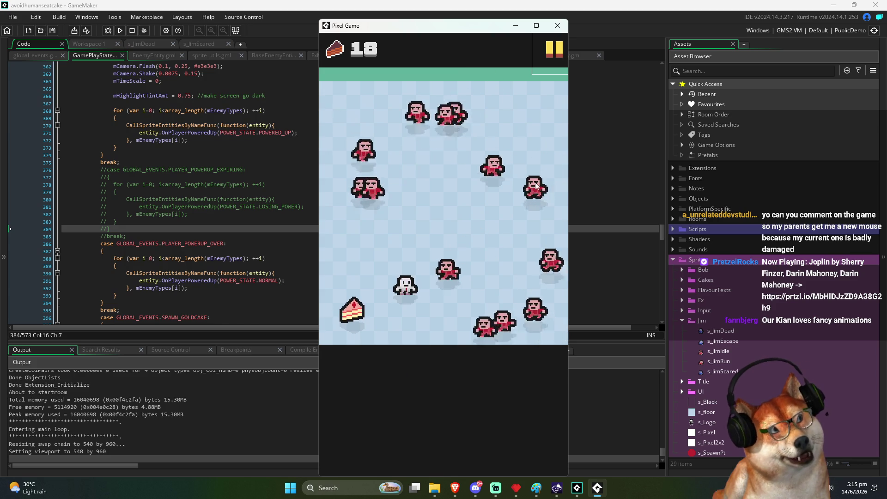
click(557, 26)
key(Down)
key(Down)
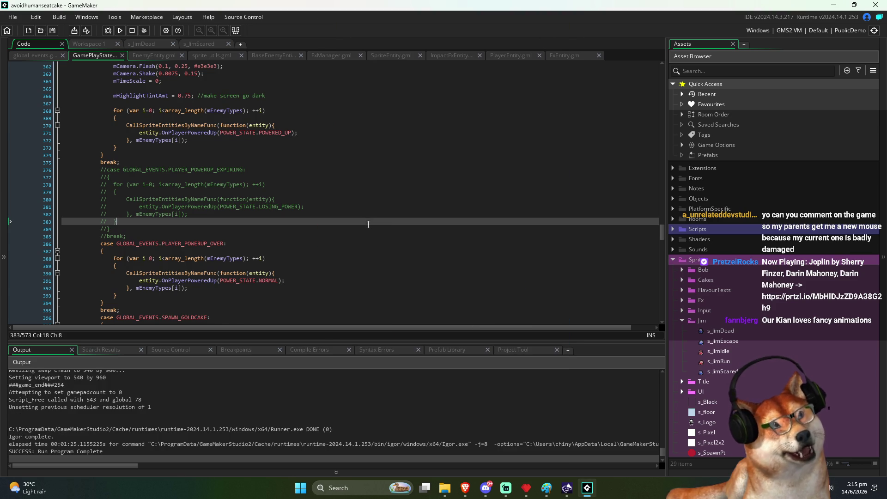
key(End)
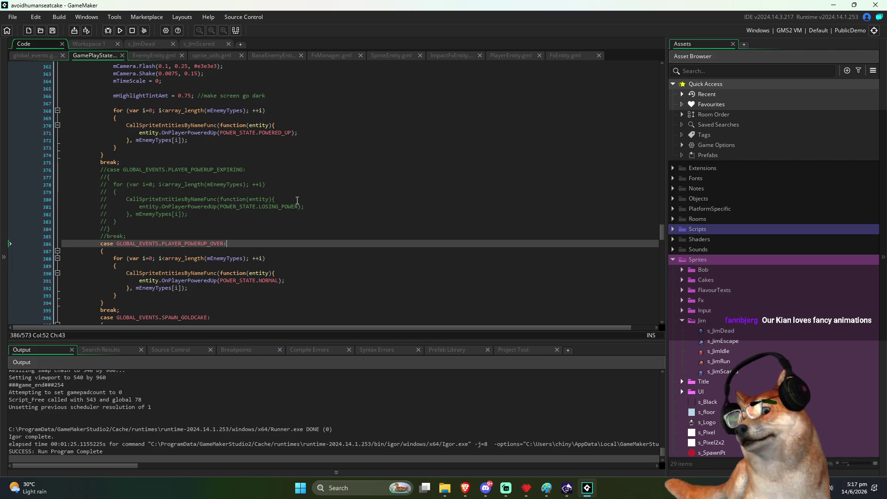
click(252, 250)
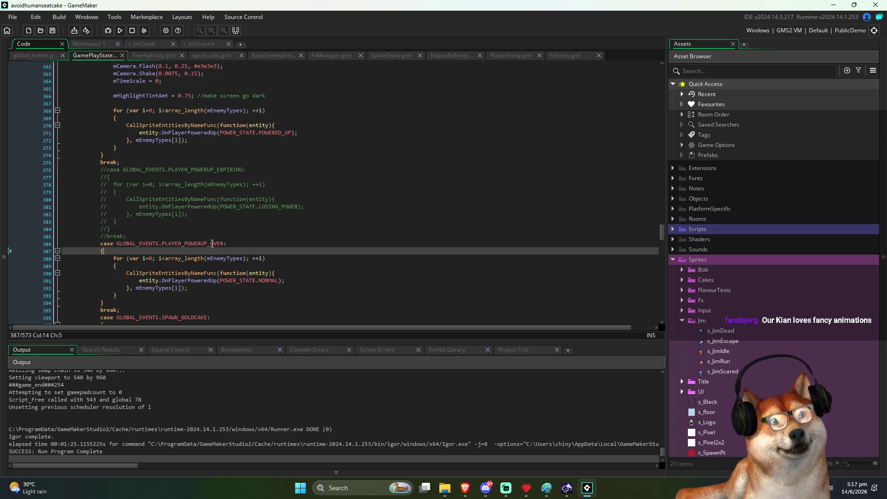
scroll(198, 248, down, 2)
click(135, 268)
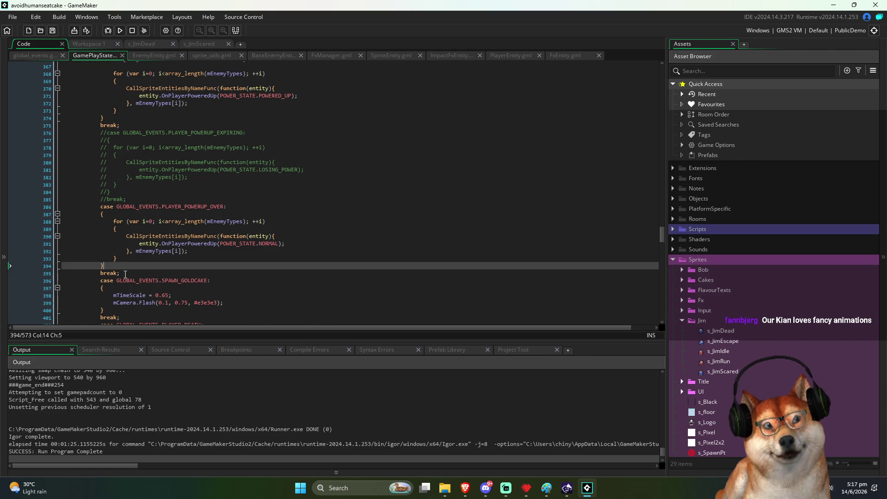
click(102, 287)
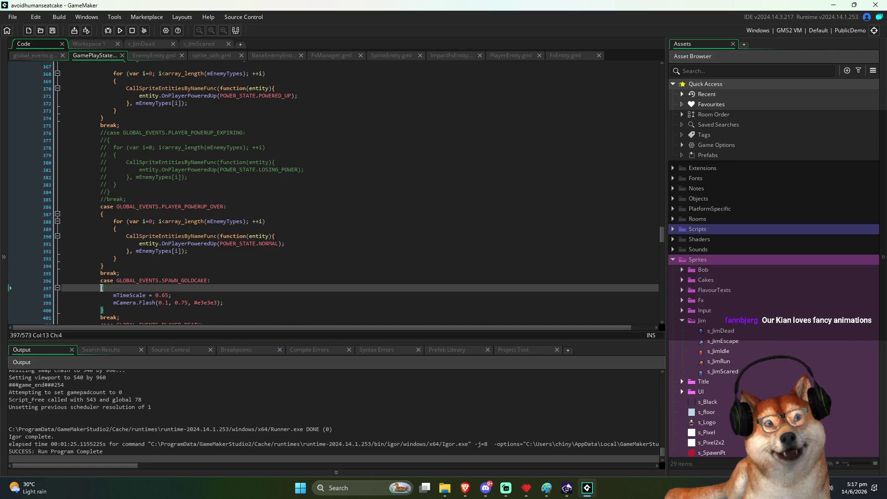
click(102, 265)
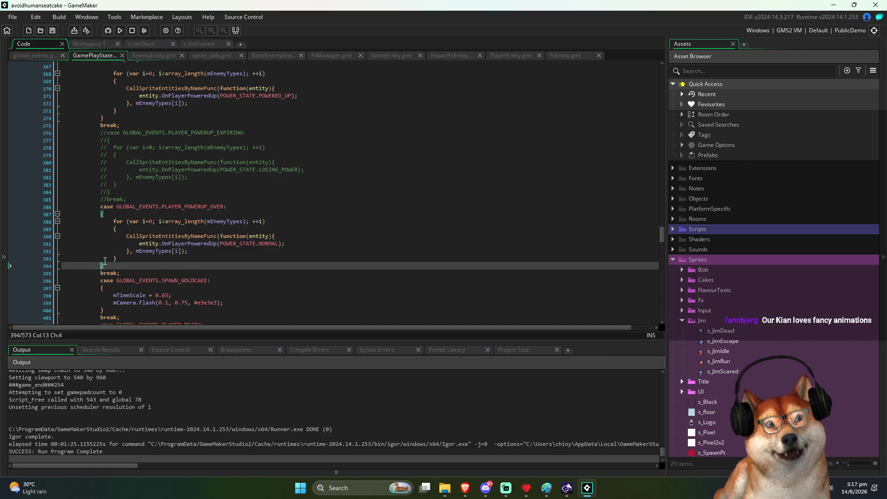
scroll(105, 260, down, 1)
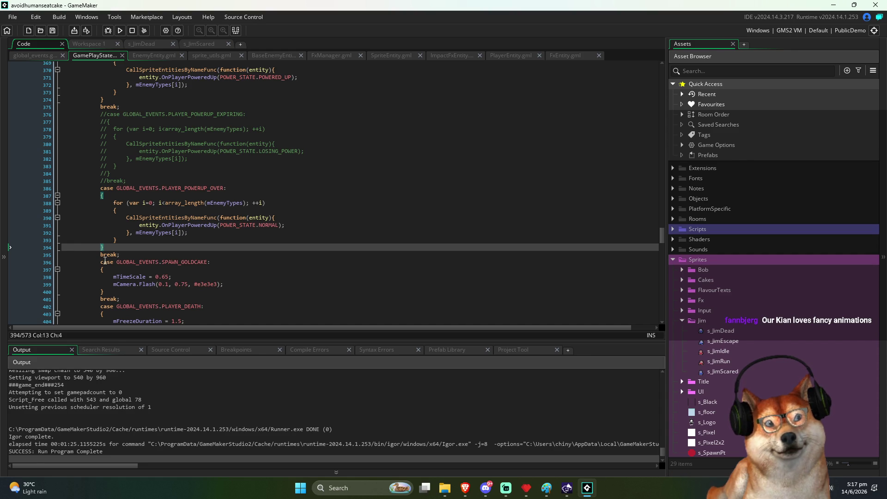
scroll(105, 260, up, 3)
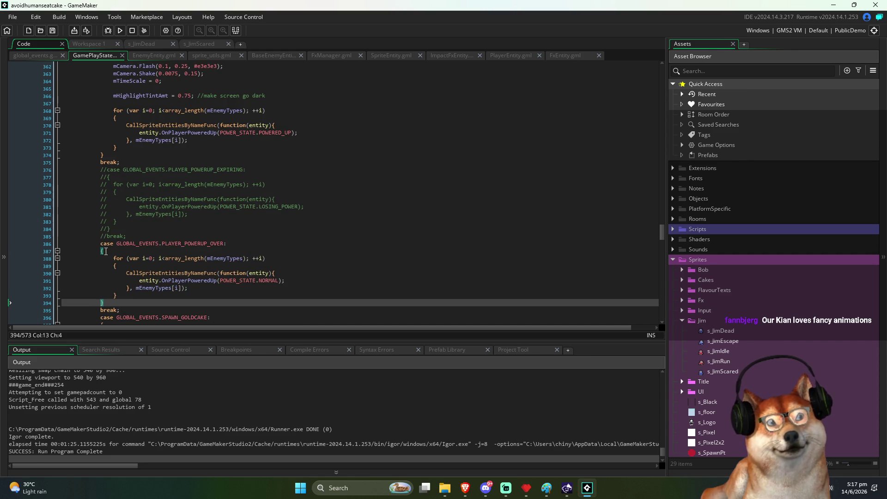
scroll(106, 251, up, 3)
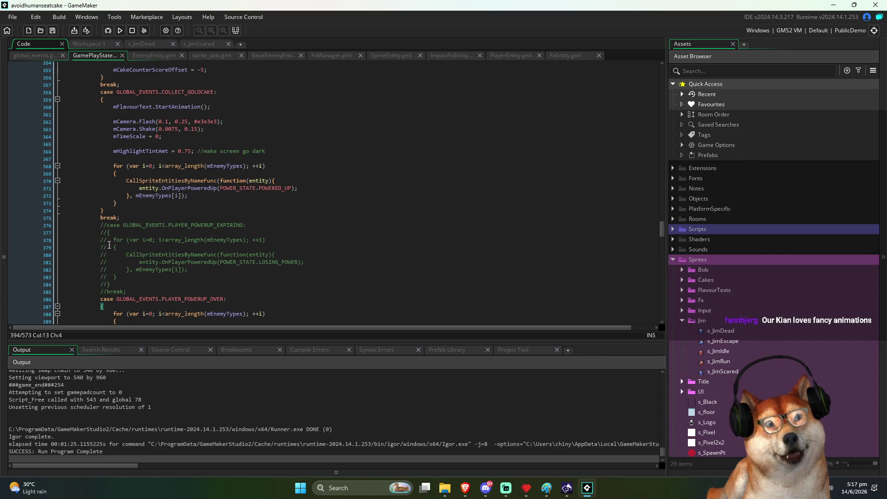
click(120, 31)
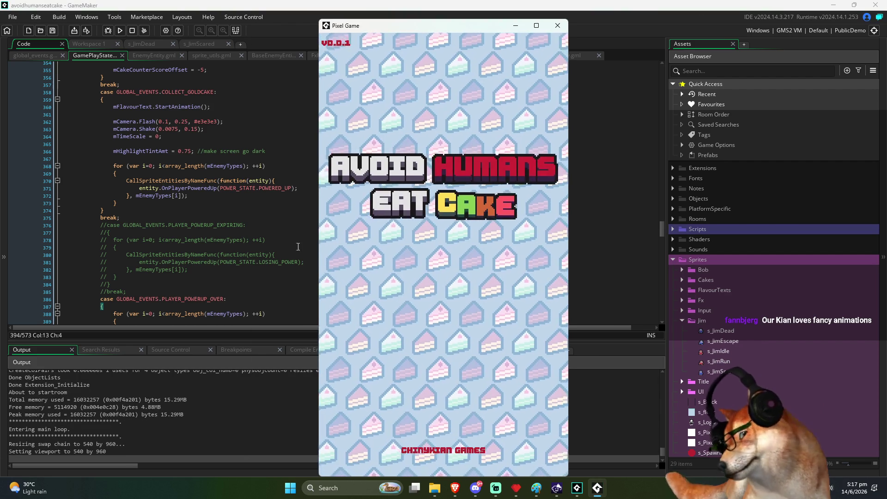
Step: Start the round from the title screen, end the run with Escape, and return to the commented power-up code
click(446, 271)
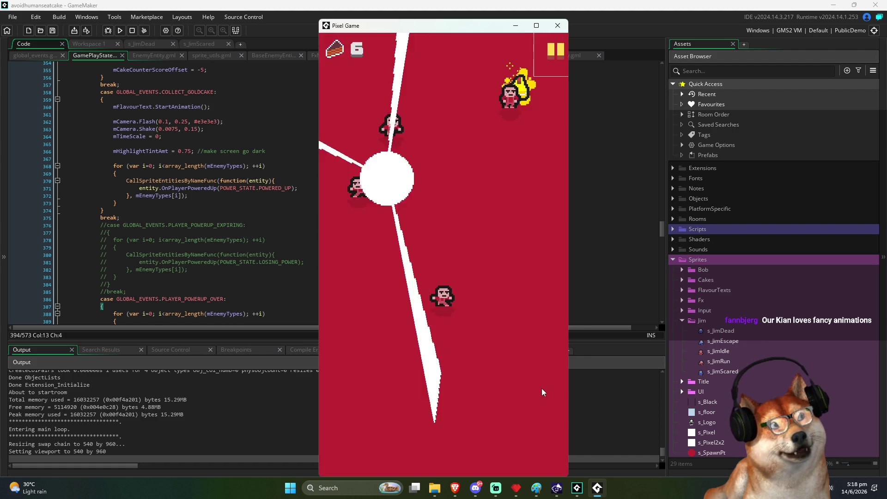
key(Escape)
click(356, 203)
click(314, 225)
scroll(319, 223, up, 5)
Step: Look over EnemyEntity's IsDead function, then the sprite_utils and BaseEnemyEntity scripts
scroll(316, 223, up, 18)
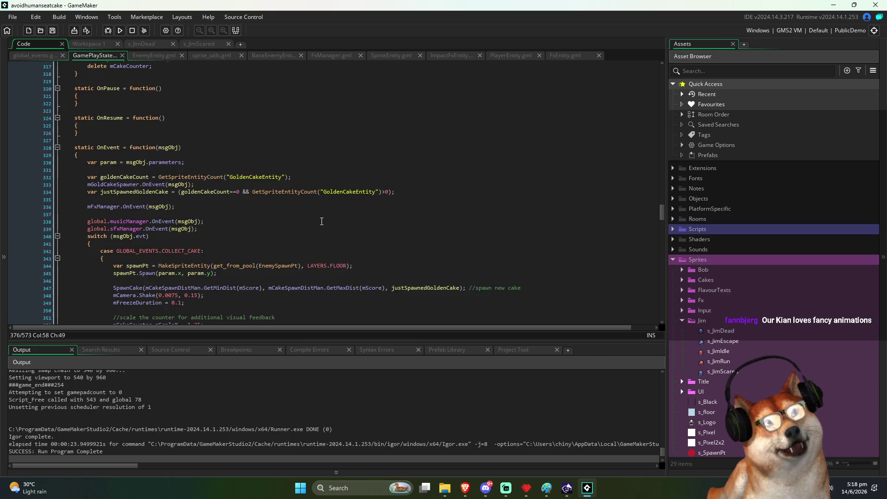
scroll(341, 212, down, 8)
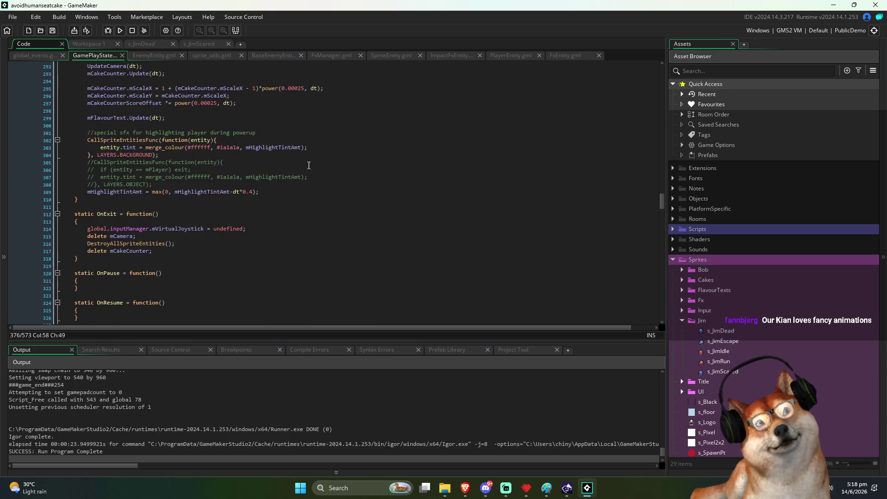
click(151, 56)
click(250, 113)
click(249, 187)
scroll(252, 194, up, 5)
click(218, 55)
click(279, 55)
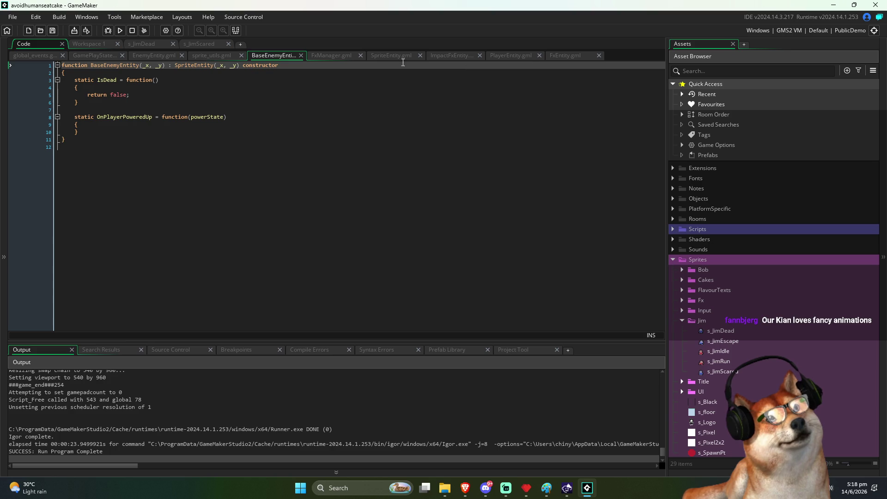
Step: Scroll EnemyEntity.gml to the top and place the caret on SpawnEnter's mSpeed line
click(162, 57)
scroll(319, 182, up, 10)
scroll(301, 178, up, 8)
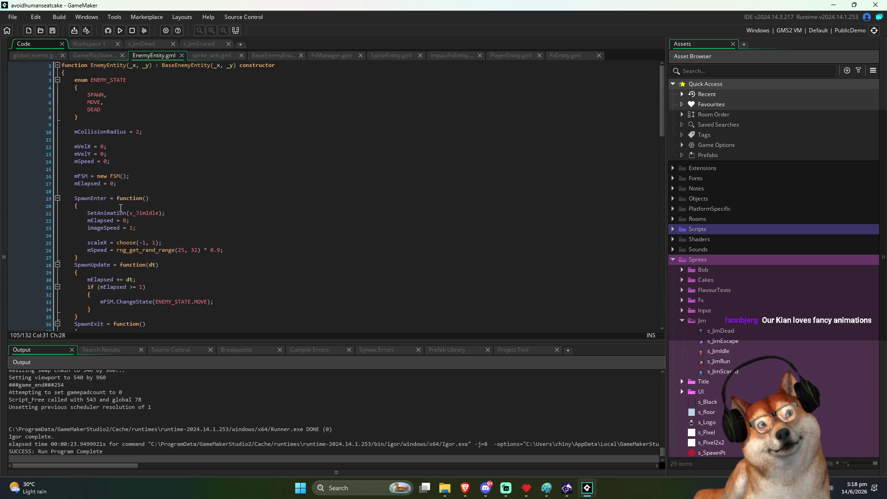
click(92, 200)
click(259, 250)
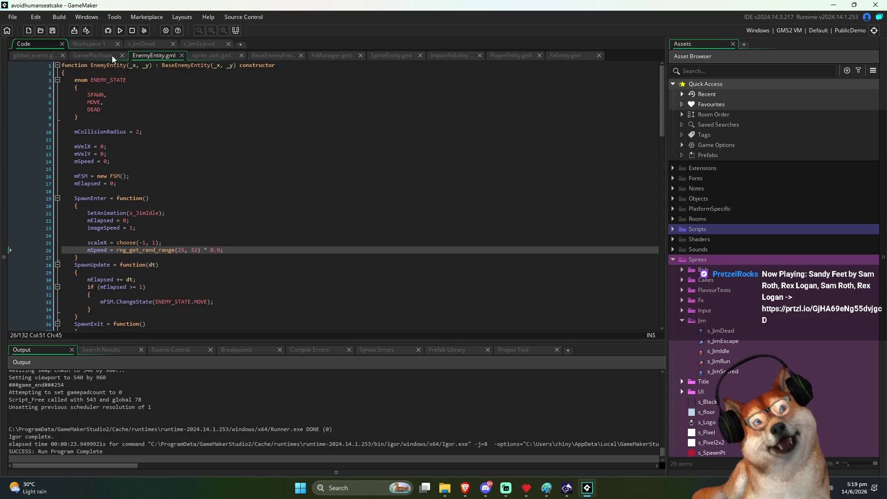
click(93, 57)
scroll(259, 173, up, 10)
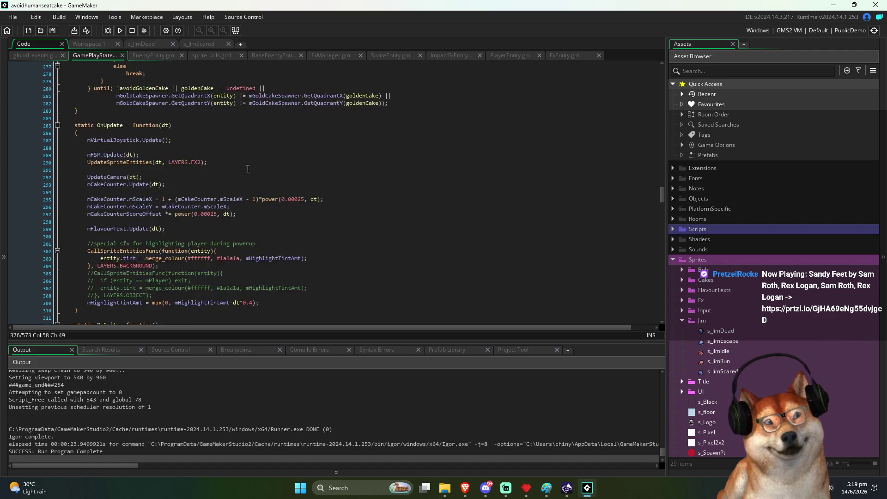
scroll(259, 173, up, 20)
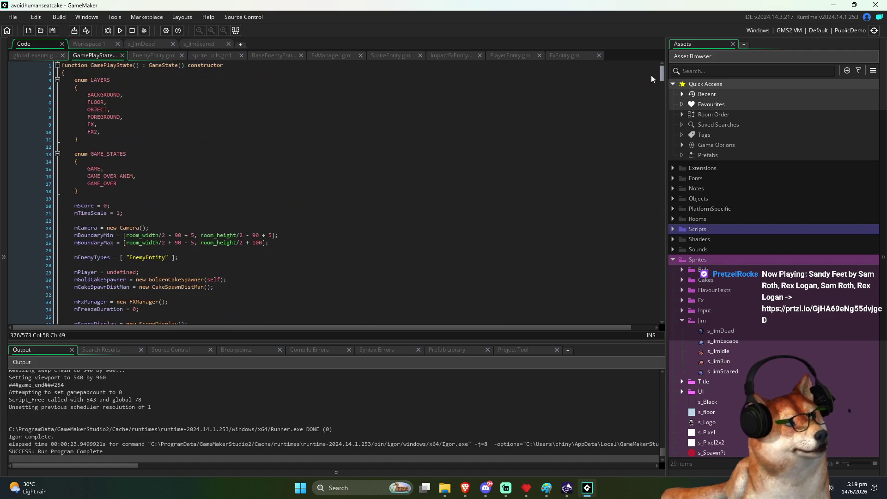
click(273, 131)
click(233, 175)
click(237, 206)
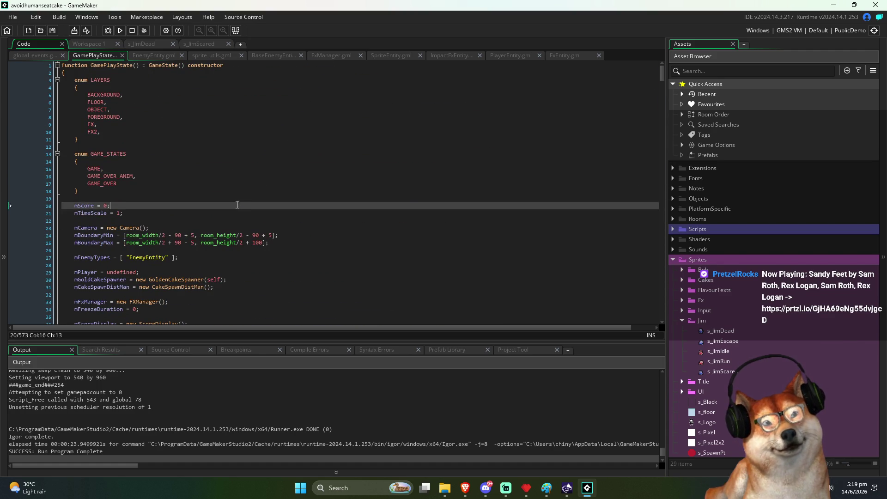
scroll(250, 221, down, 3)
click(251, 192)
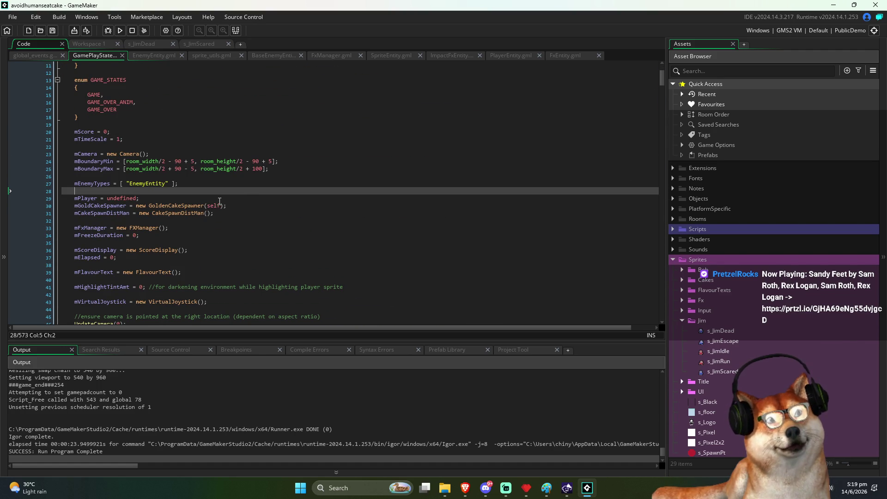
double_click(88, 199)
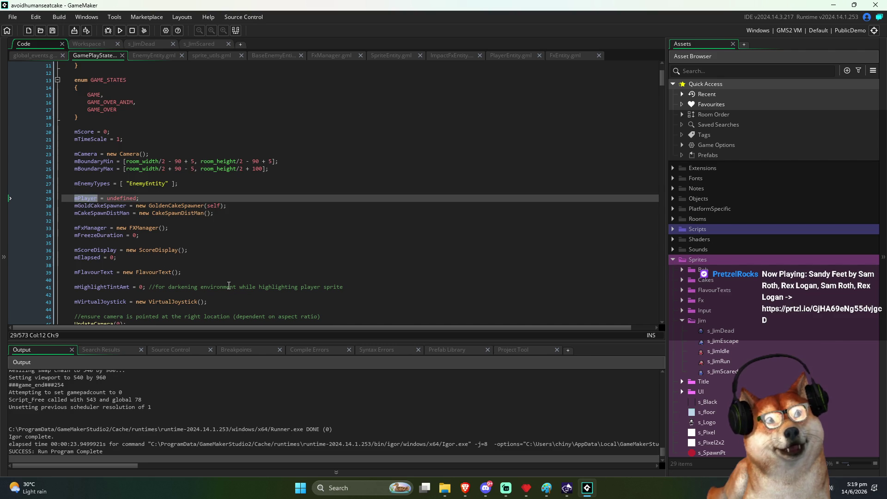
scroll(229, 285, down, 4)
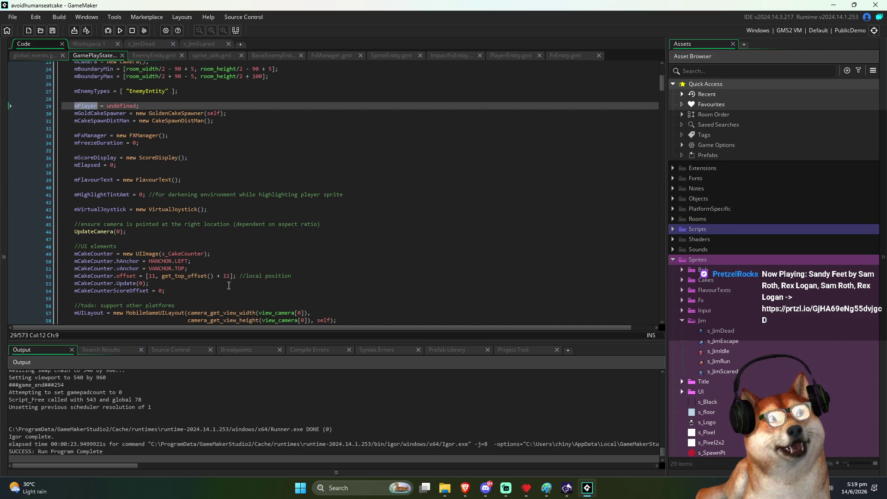
scroll(228, 286, up, 3)
scroll(229, 285, down, 12)
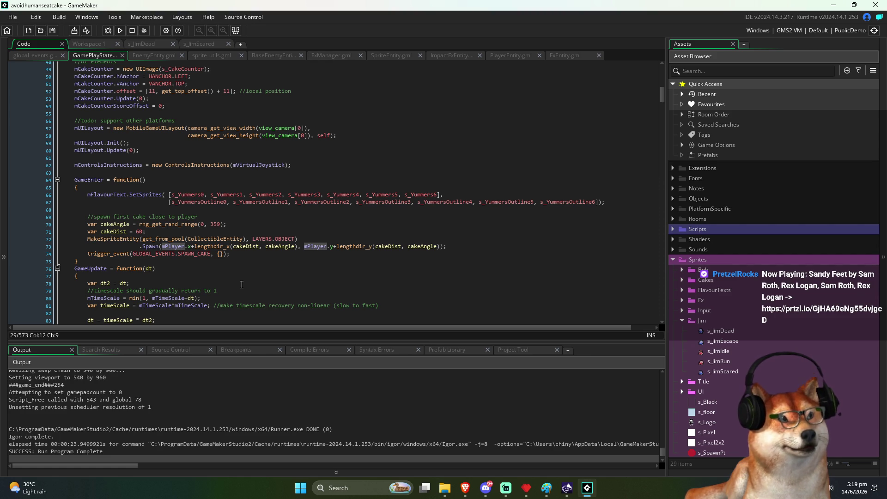
scroll(241, 284, up, 4)
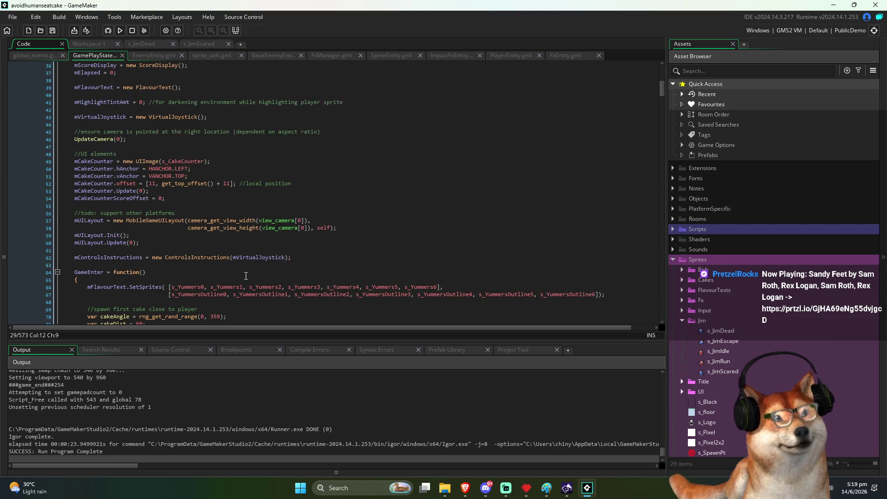
scroll(250, 275, up, 1)
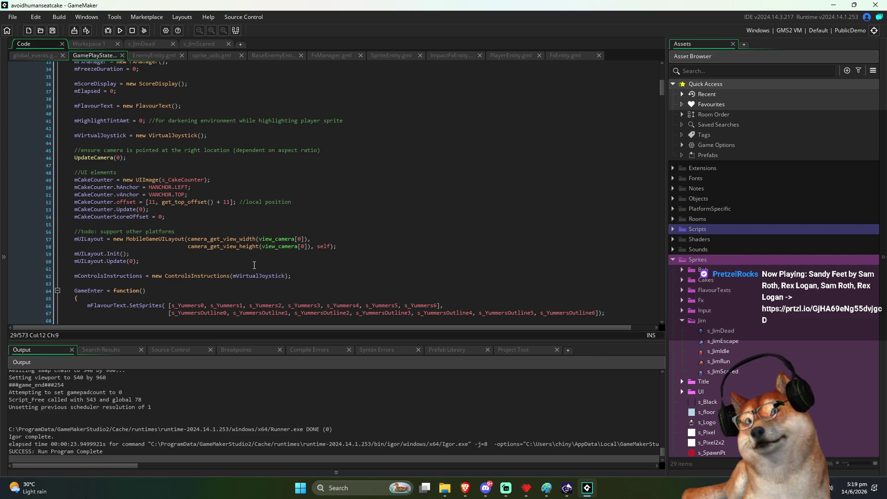
scroll(308, 246, down, 4)
scroll(417, 205, up, 8)
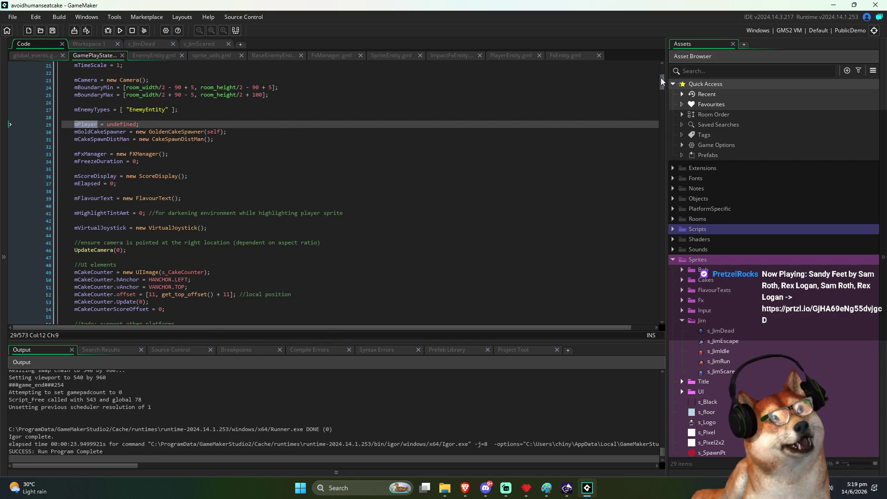
scroll(662, 77, up, 1)
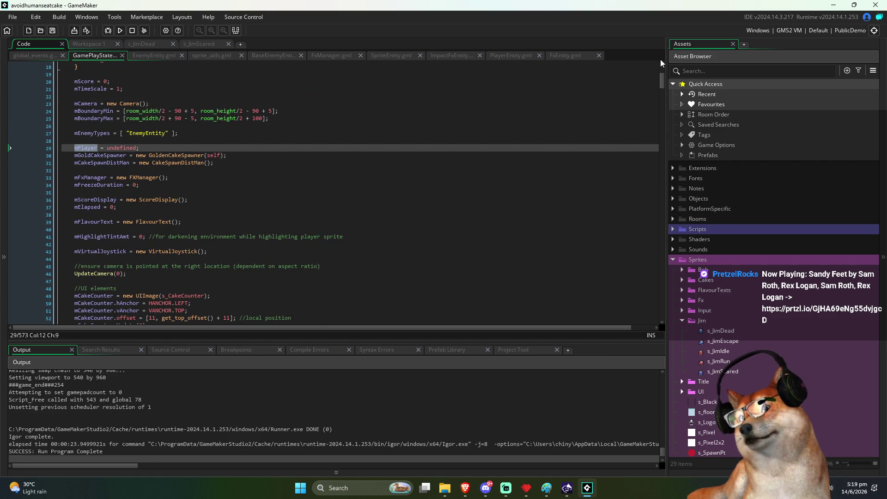
key(alt+Tab)
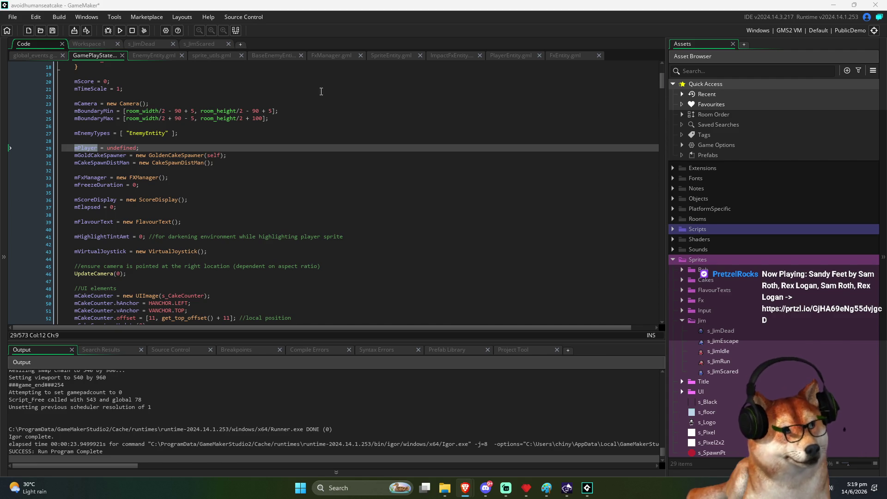
click(154, 58)
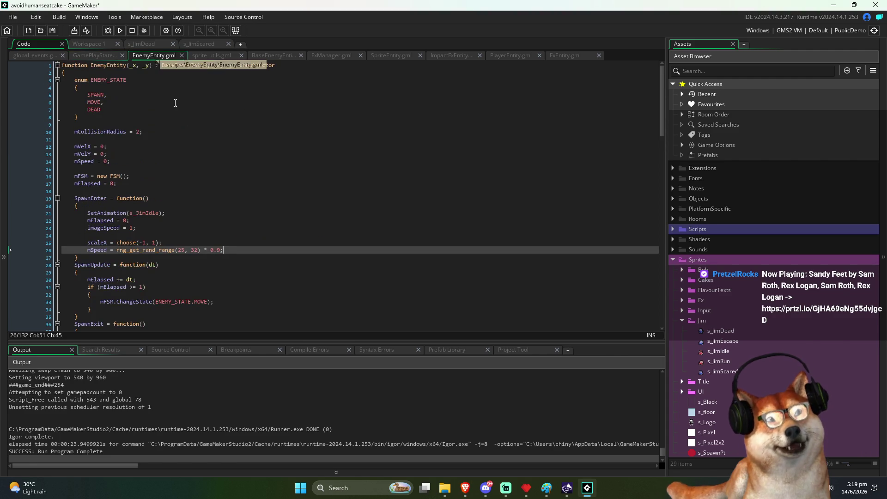
click(237, 264)
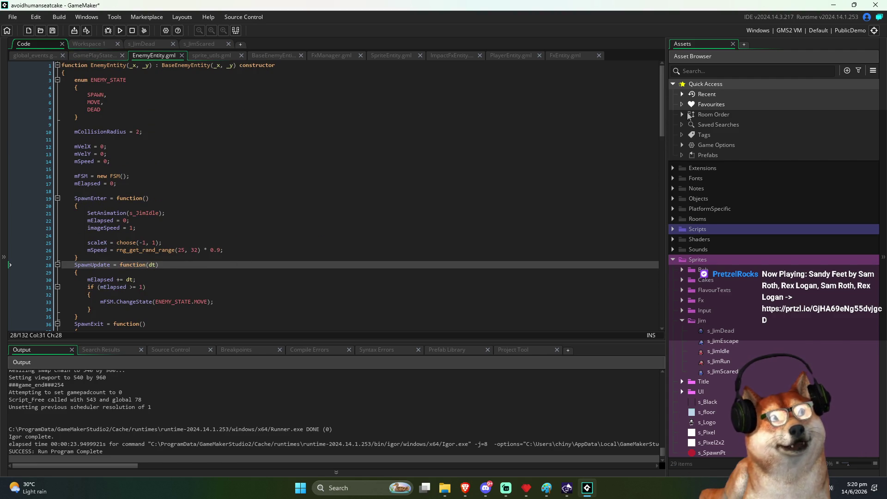
scroll(663, 102, down, 2)
drag(663, 106, 647, 268)
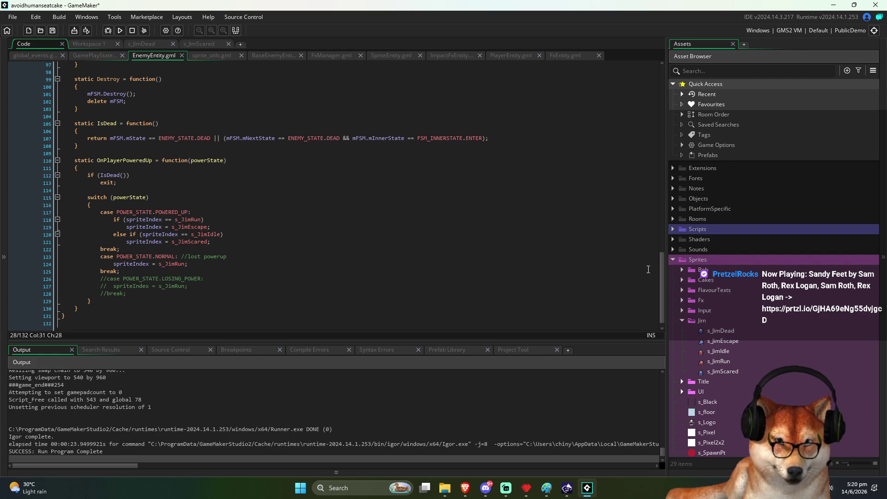
scroll(357, 164, up, 20)
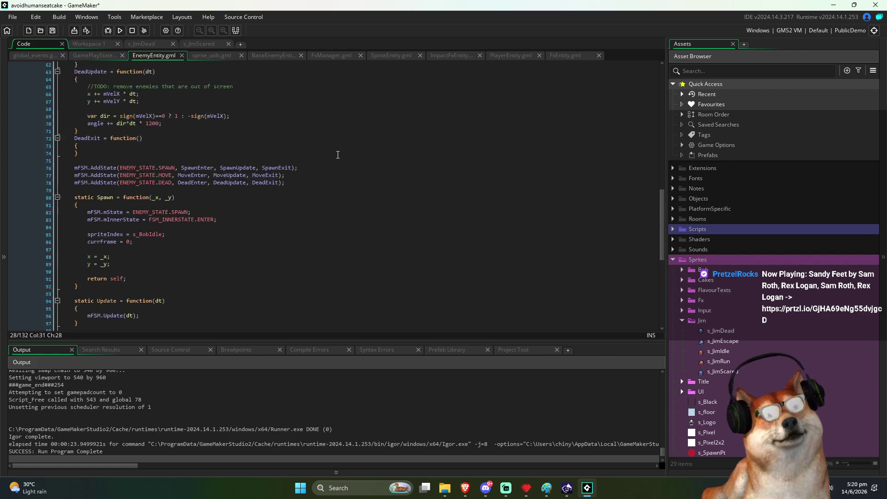
click(84, 198)
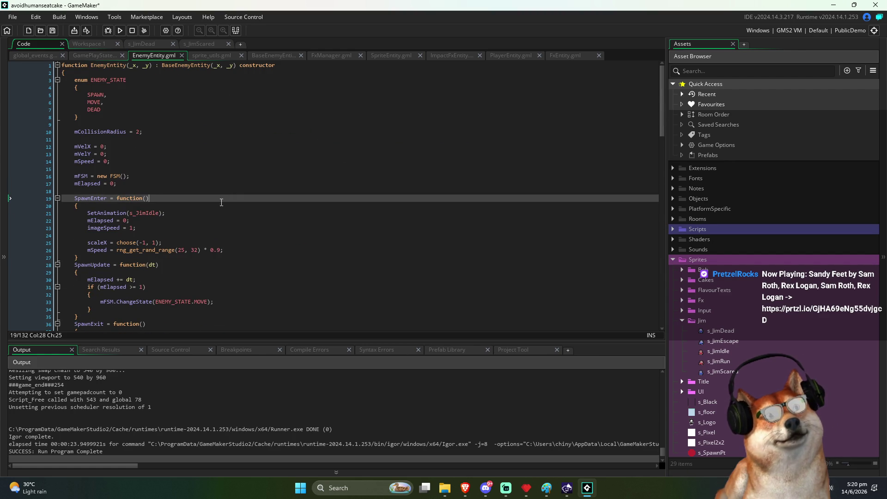
double_click(84, 199)
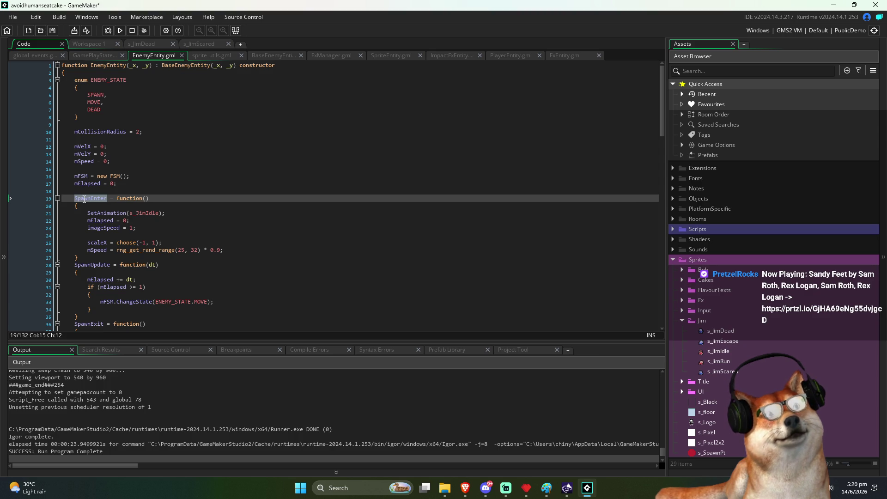